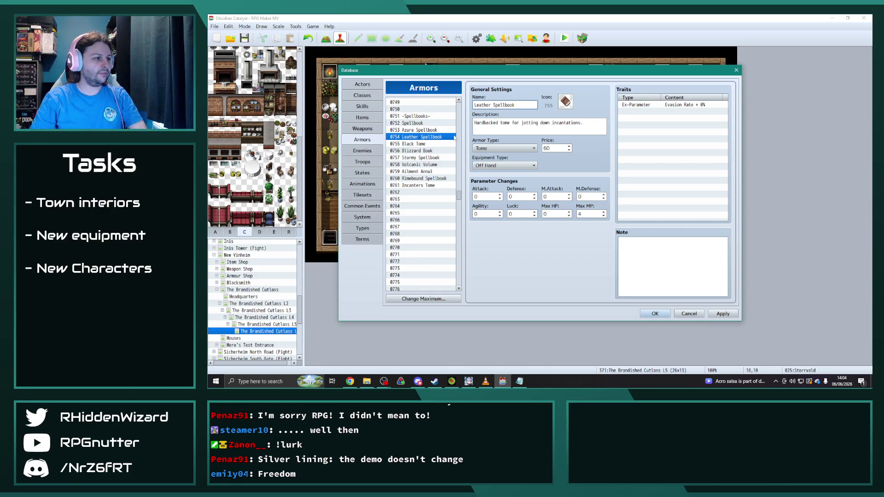
Rename armor 0755, the Black Tome, to Shadow Spellbook.
{"action": "key", "text": "Down"}
{"action": "left_click", "coordinate": [504, 105]}
{"action": "type", "text": "Shadowed S"}
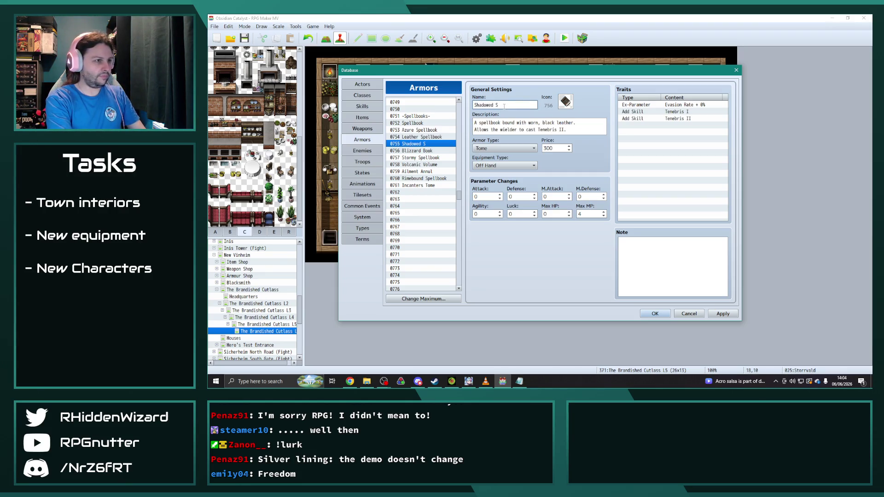
{"action": "key", "text": "BackSpace"}
{"action": "key", "text": "BackSpace"}
{"action": "key", "text": "BackSpace"}
{"action": "key", "text": "BackSpace"}
{"action": "type", "text": " Spell"}
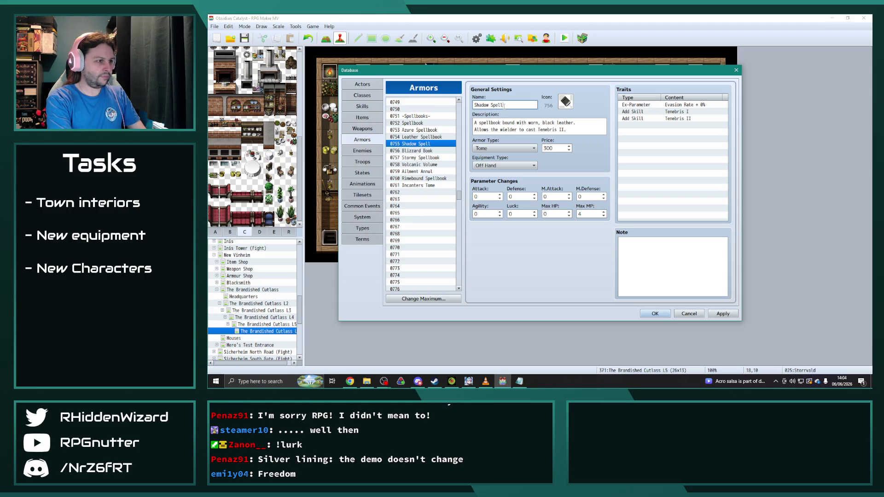
{"action": "type", "text": "book"}
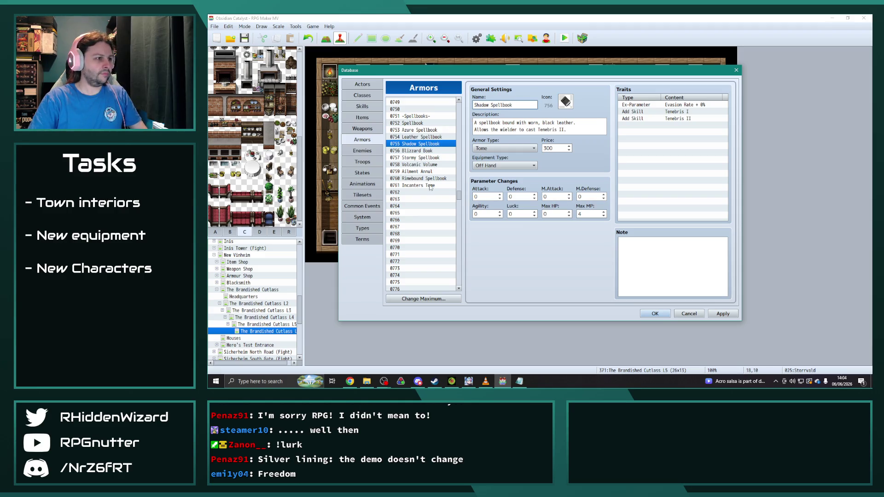
Rename the Incanters Tome armor entry to Incanters Spellbook.
{"action": "left_click", "coordinate": [430, 186]}
{"action": "left_click", "coordinate": [524, 105]}
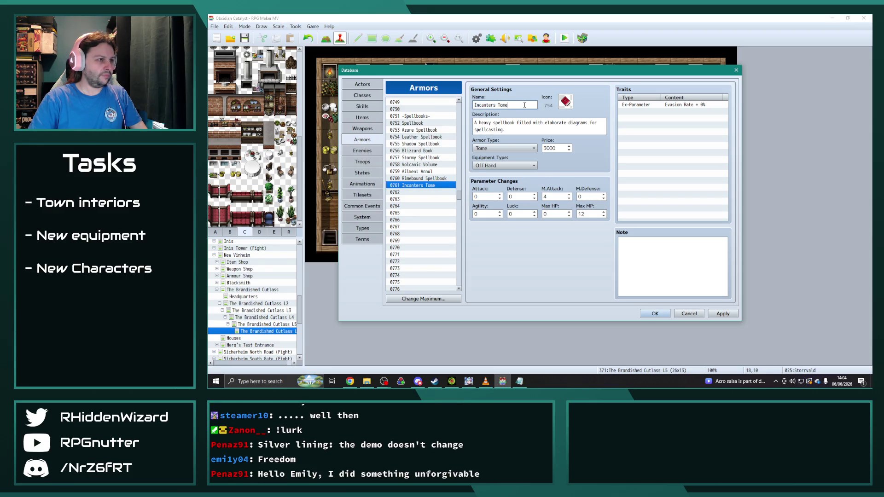
{"action": "key", "text": "BackSpace"}
{"action": "key", "text": "BackSpace"}
{"action": "type", "text": "Spellbook"}
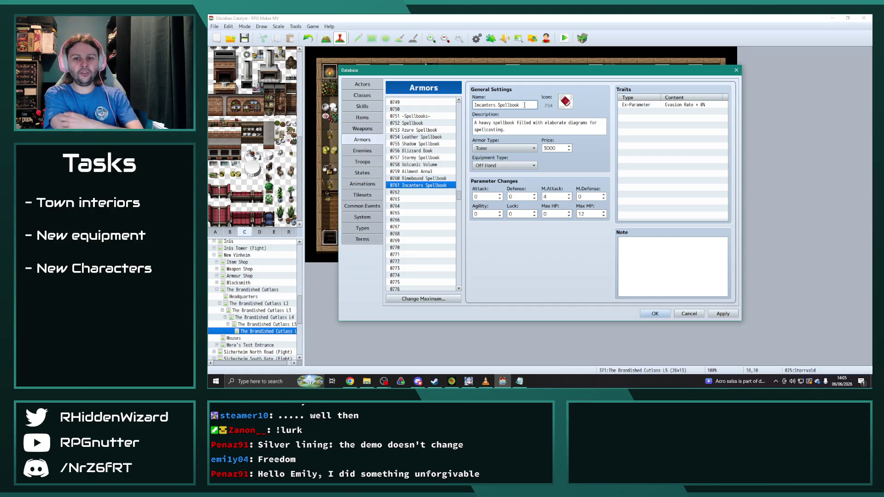
{"action": "left_click", "coordinate": [427, 179]}
{"action": "key", "text": "Down"}
{"action": "mouse_move", "coordinate": [458, 192]}
{"action": "left_mouse_down"}
{"action": "mouse_move", "coordinate": [462, 215]}
{"action": "mouse_move", "coordinate": [463, 205]}
{"action": "left_mouse_up"}
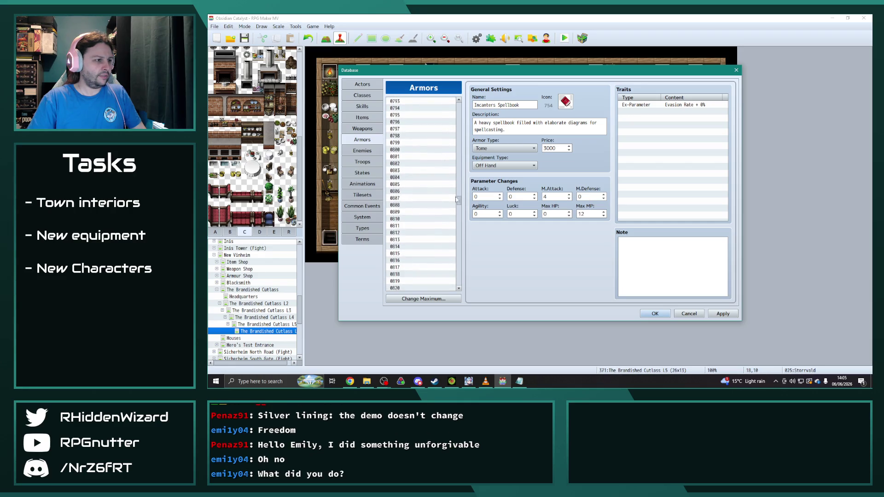
Name the empty armor entry 0800 '-Tome-'.
{"action": "left_click", "coordinate": [411, 150]}
{"action": "left_click", "coordinate": [499, 105]}
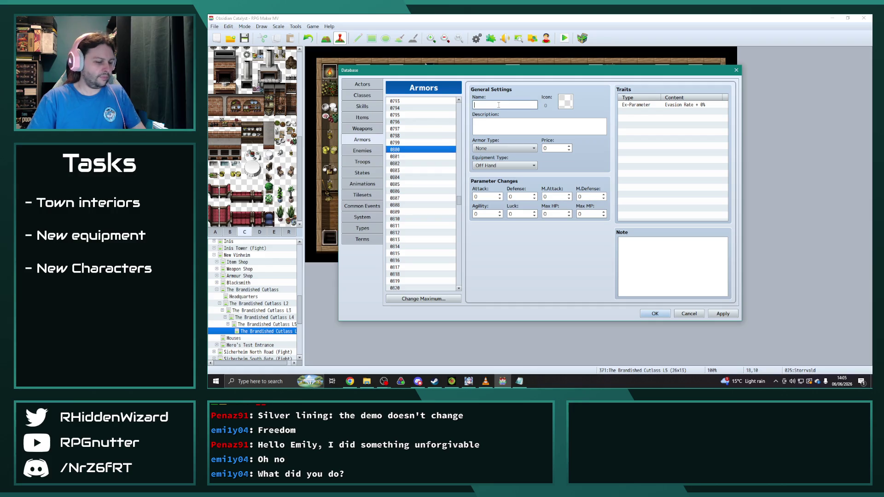
{"action": "type", "text": "-Tome-"}
{"action": "scroll", "coordinate": [405, 206], "scroll_direction": "up", "scroll_amount": 7}
{"action": "scroll", "coordinate": [405, 205], "scroll_direction": "up", "scroll_amount": 8}
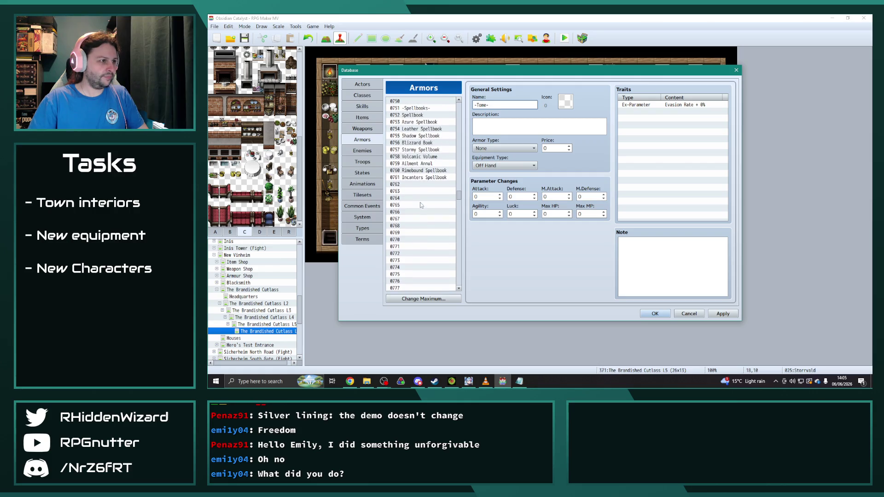
{"action": "left_click", "coordinate": [428, 183]}
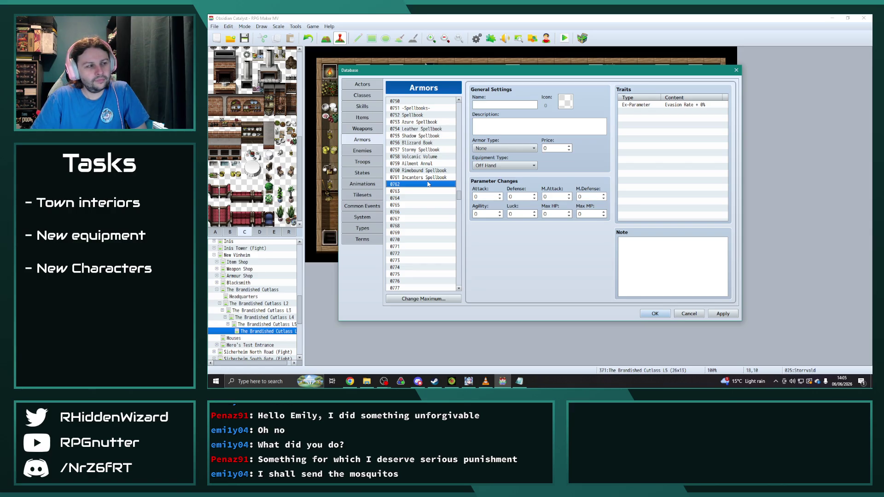
Switch the Database from Armors to the Enemies list, starting at 0001 Bat.
{"action": "left_click", "coordinate": [362, 150]}
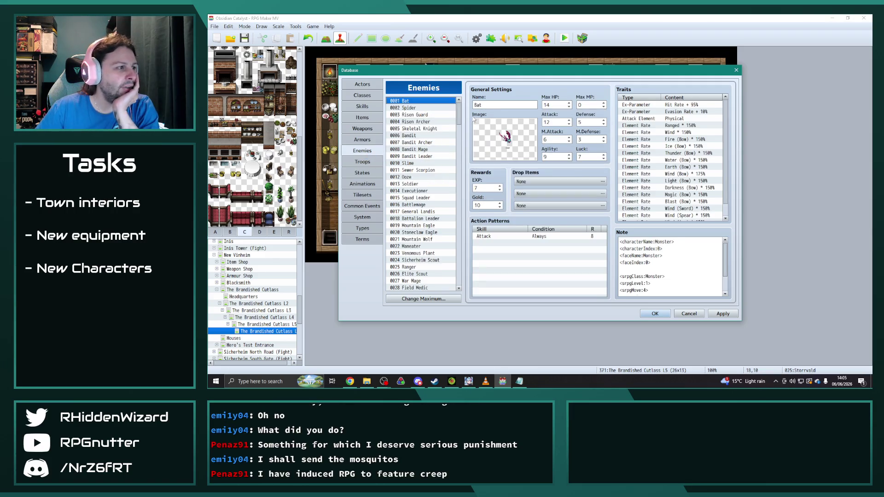
{"action": "left_click", "coordinate": [425, 108]}
{"action": "key", "text": "Down"}
{"action": "key", "text": "Down"}
{"action": "key", "text": "Down"}
{"action": "key", "text": "Down"}
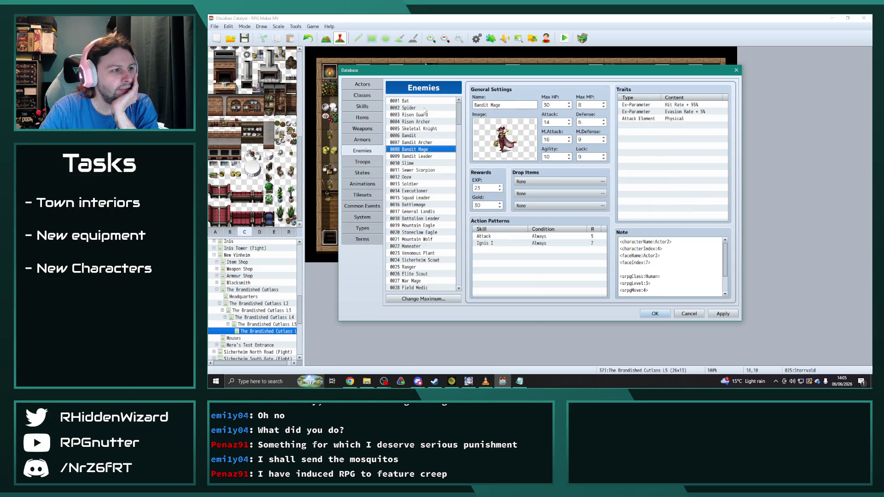
{"action": "key", "text": "Down"}
{"action": "key", "text": "Down"}
{"action": "key", "text": "Down"}
{"action": "key", "text": "Down"}
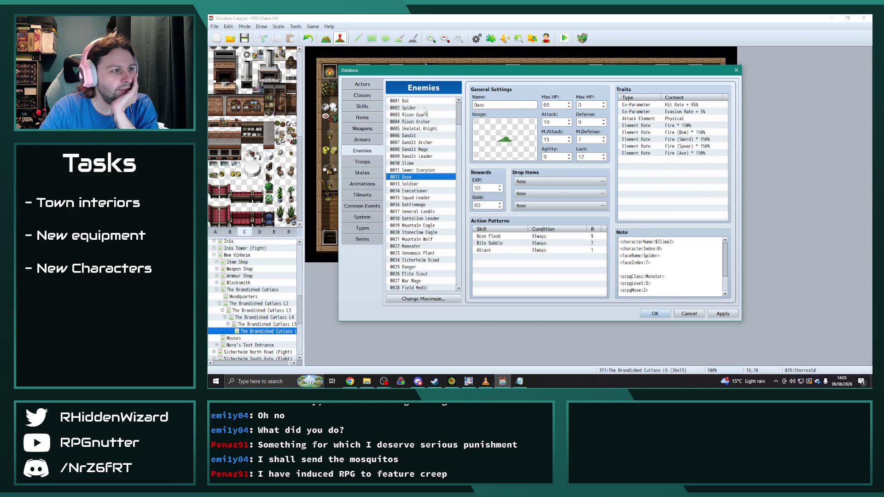
{"action": "key", "text": "Down"}
{"action": "key", "text": "Down"}
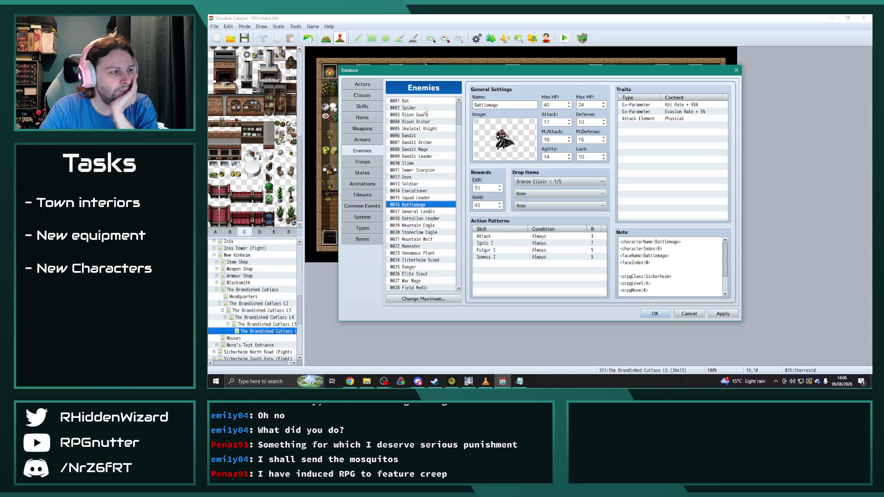
{"action": "key", "text": "Down"}
{"action": "key", "text": "Down"}
{"action": "key", "text": "Down"}
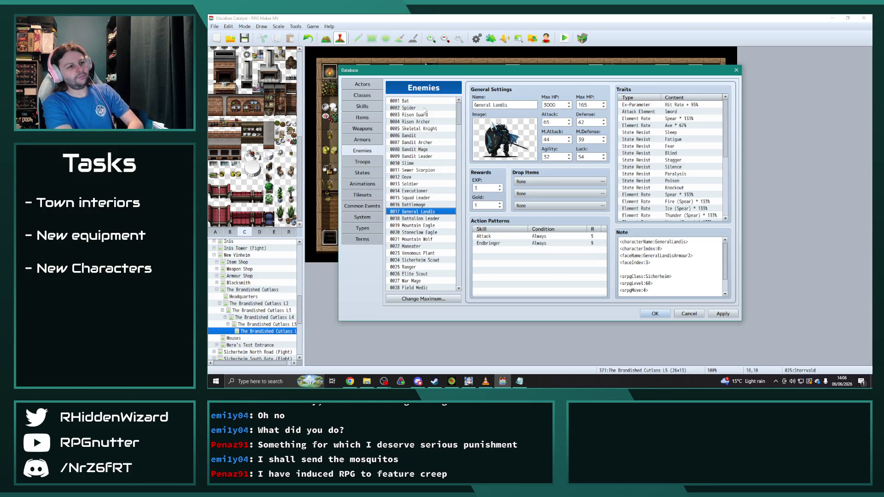
{"action": "key", "text": "Down"}
{"action": "key", "text": "Down"}
{"action": "key", "text": "Down"}
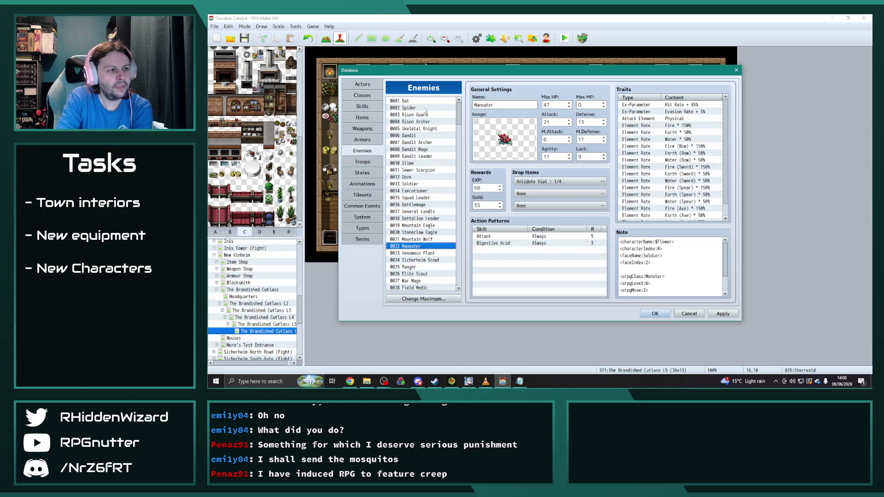
{"action": "key", "text": "Down"}
{"action": "key", "text": "Down"}
{"action": "key", "text": "Down"}
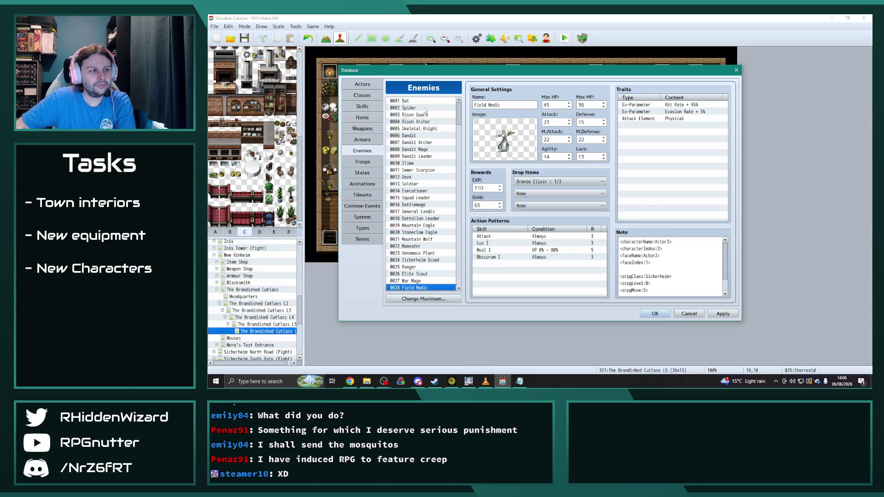
{"action": "key", "text": "Down"}
{"action": "key", "text": "Down"}
{"action": "key", "text": "Down"}
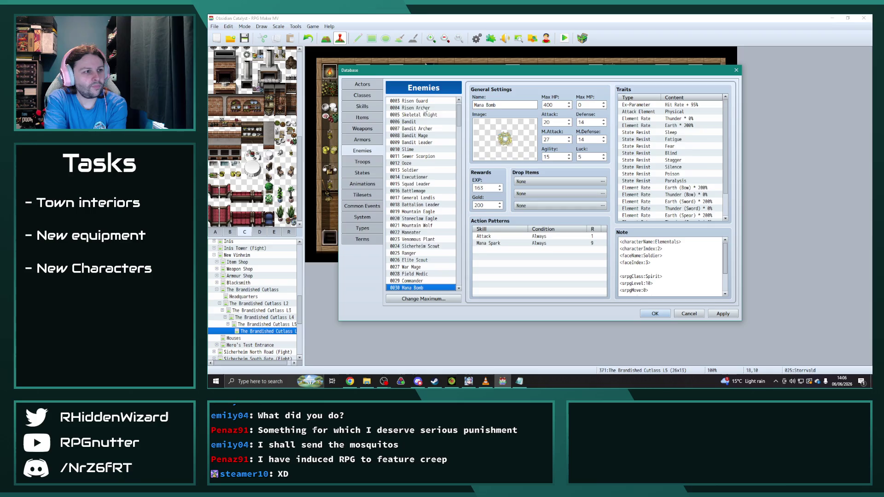
{"action": "key", "text": "Down"}
{"action": "key", "text": "Down"}
{"action": "key", "text": "Down"}
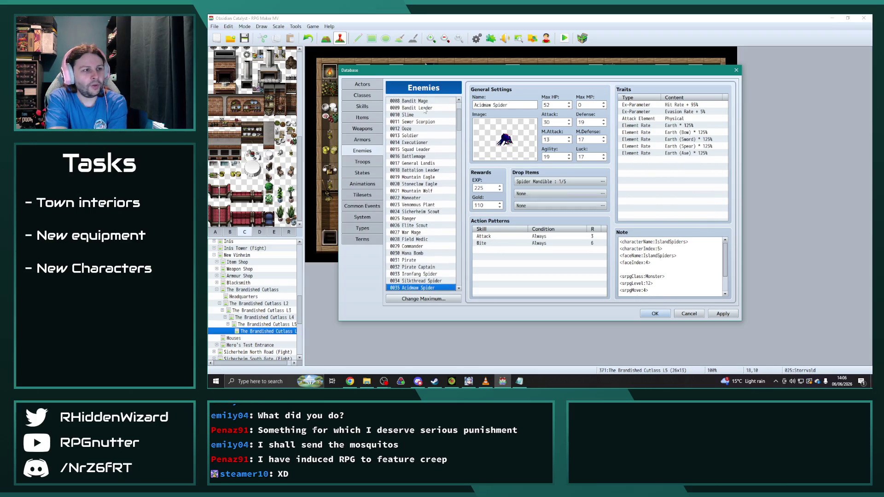
{"action": "key", "text": "Down"}
{"action": "key", "text": "Down"}
{"action": "key", "text": "Down"}
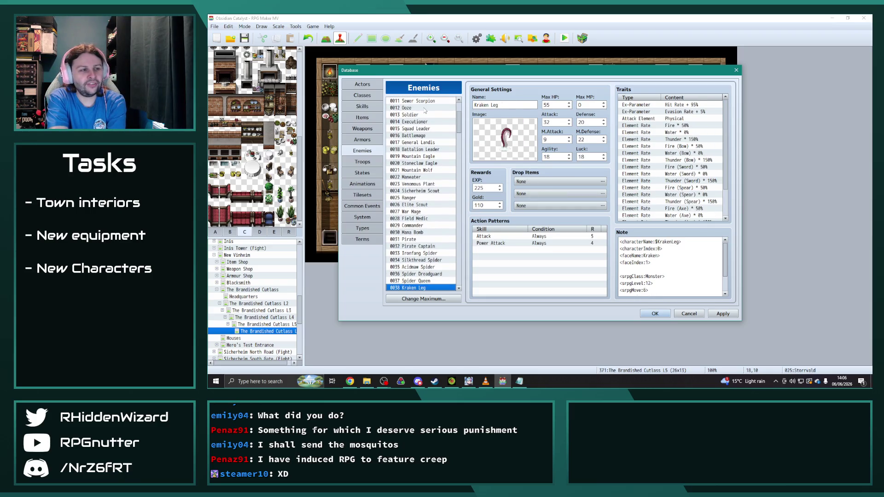
{"action": "key", "text": "Down"}
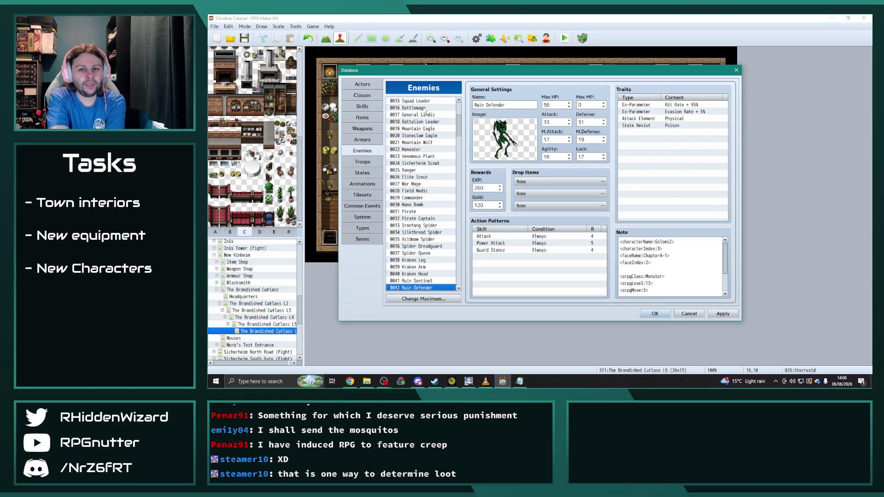
{"action": "key", "text": "Down"}
{"action": "key", "text": "Down"}
{"action": "key", "text": "Down"}
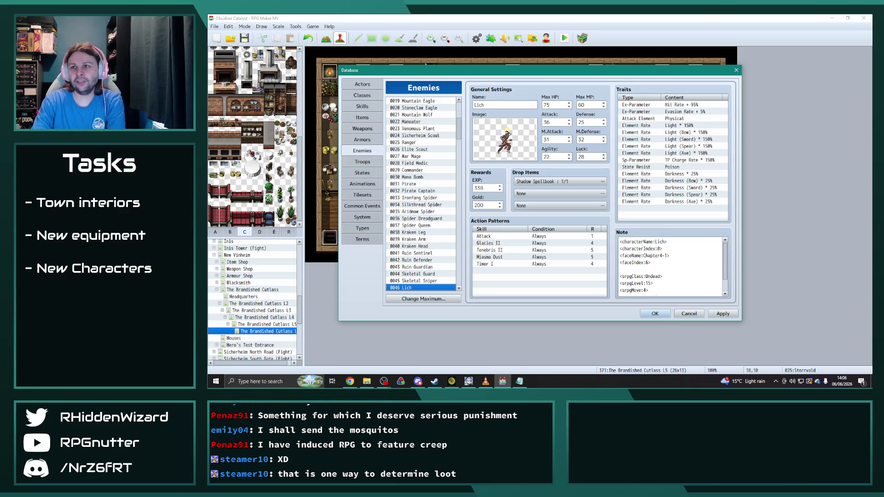
{"action": "key", "text": "alt+Tab"}
Add 'Nirilin Character Update' in E14 and 'Update Nirilin Spash' in E16 of the In Progress column.
{"action": "mouse_move", "coordinate": [881, 92]}
{"action": "left_mouse_down"}
{"action": "mouse_move", "coordinate": [859, 35]}
{"action": "mouse_move", "coordinate": [731, 32]}
{"action": "left_mouse_up"}
{"action": "left_click", "coordinate": [514, 251]}
{"action": "type", "text": "Nirilin Ch"}
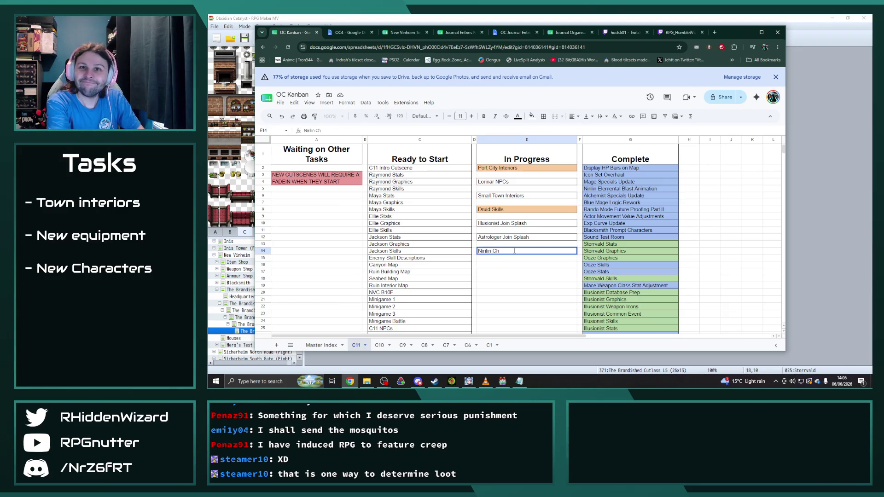
{"action": "type", "text": "aracter Update"}
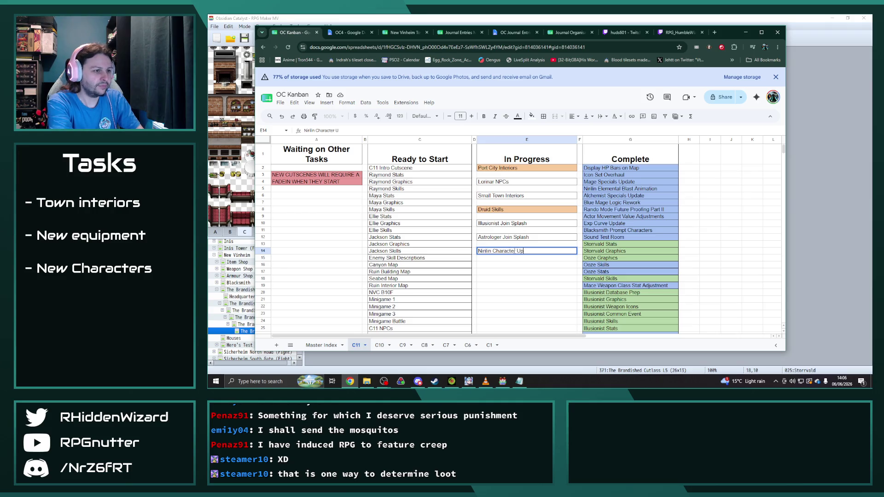
{"action": "key", "text": "Return"}
{"action": "key", "text": "Down"}
{"action": "type", "text": "Up"}
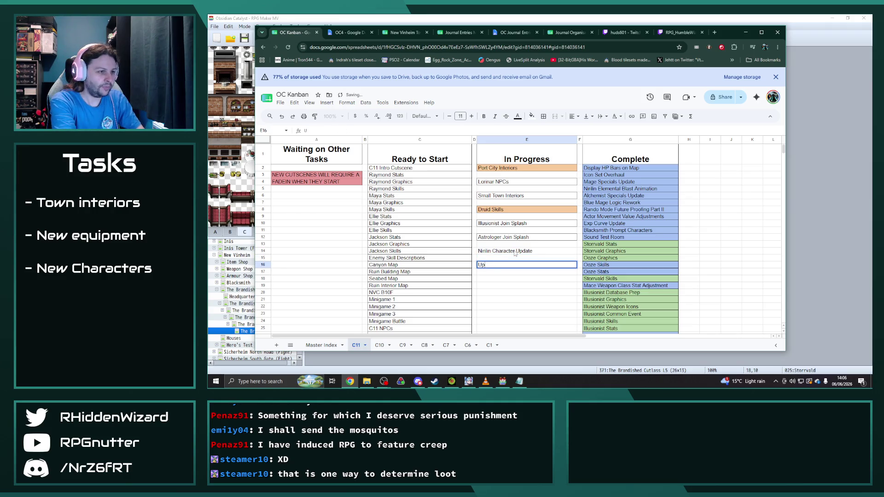
{"action": "type", "text": "date Ni"}
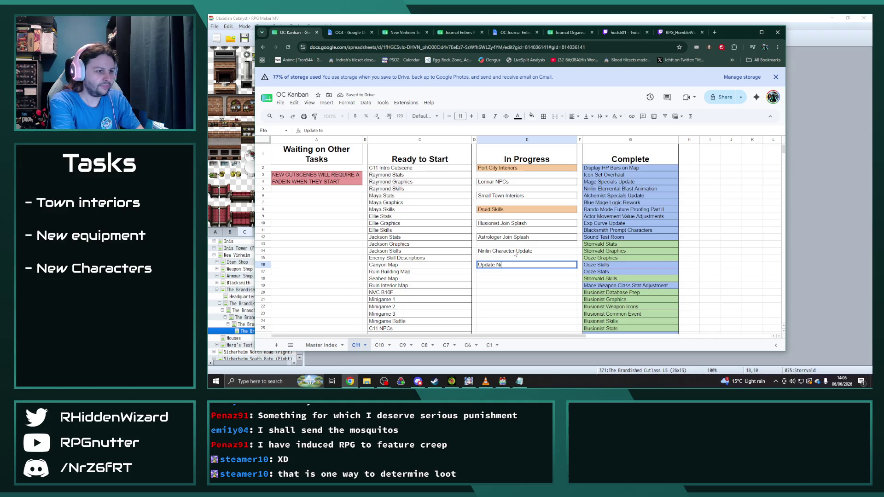
{"action": "type", "text": "rilin Spash"}
{"action": "key", "text": "Return"}
Select both new tasks, open the Borders options, and return to RPG Maker MV.
{"action": "left_click", "coordinate": [523, 255]}
{"action": "left_click", "coordinate": [522, 267], "text": "ctrl"}
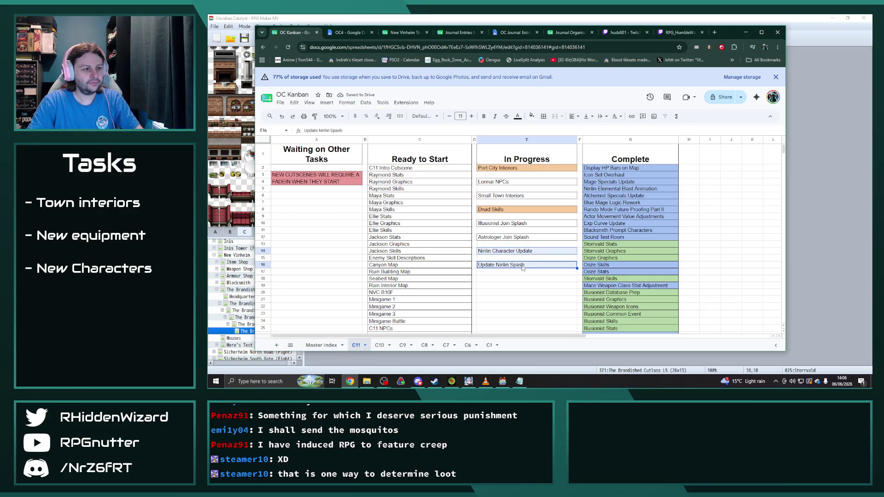
{"action": "left_click", "coordinate": [543, 116]}
{"action": "key", "text": "alt+Tab"}
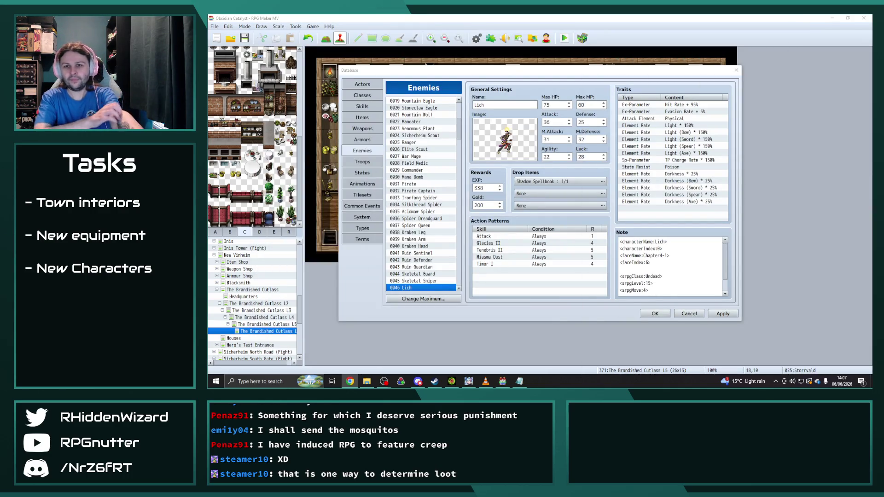
Step through the enemies from Infantry past Knight Captain and Elite Cleric to 0081 Cavern Wraith.
{"action": "left_click", "coordinate": [418, 288]}
{"action": "key", "text": "Down"}
{"action": "key", "text": "Down"}
{"action": "key", "text": "Down"}
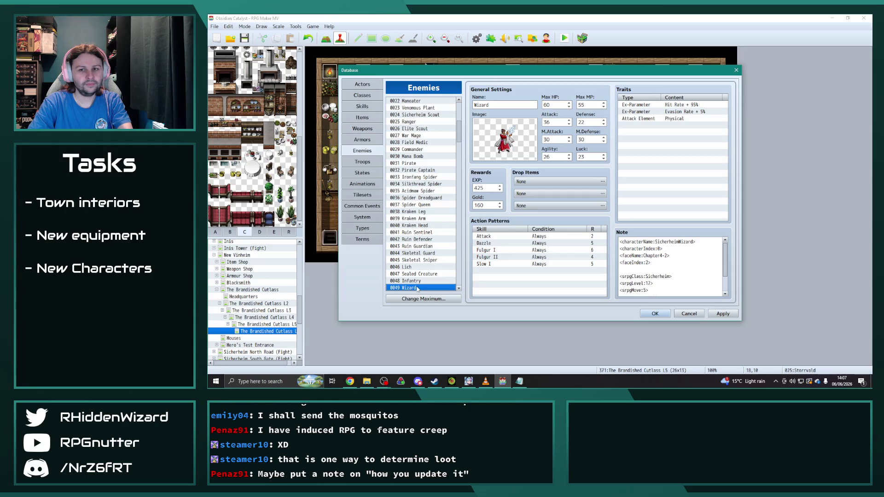
{"action": "key", "text": "Down"}
{"action": "key", "text": "Down"}
{"action": "key", "text": "Down"}
{"action": "key", "text": "Down"}
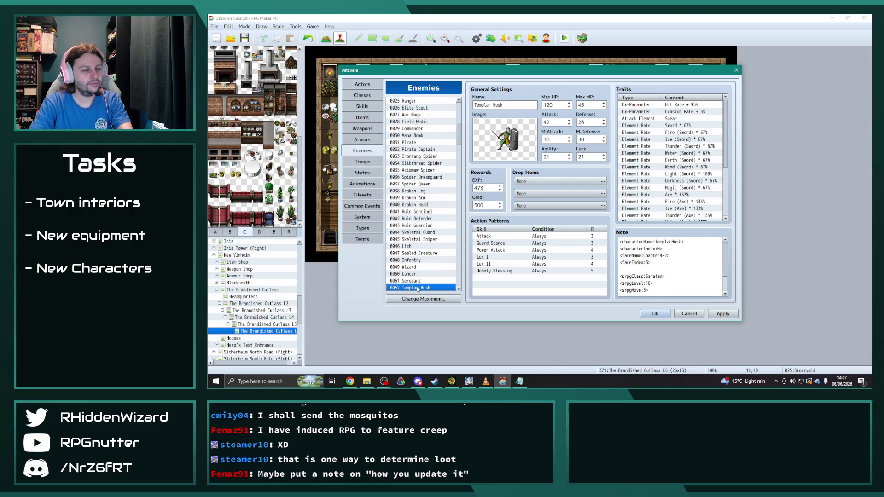
{"action": "key", "text": "Up"}
{"action": "key", "text": "Up"}
{"action": "key", "text": "Up"}
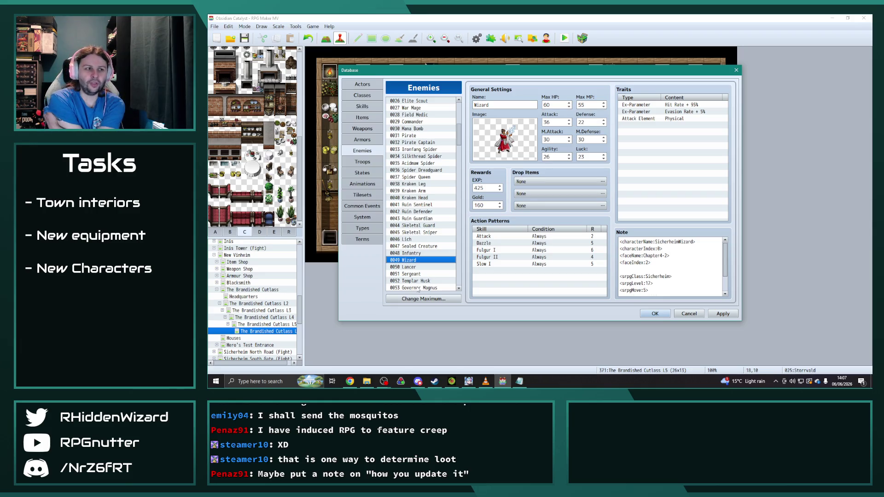
{"action": "key", "text": "Down"}
{"action": "key", "text": "Down"}
{"action": "key", "text": "Down"}
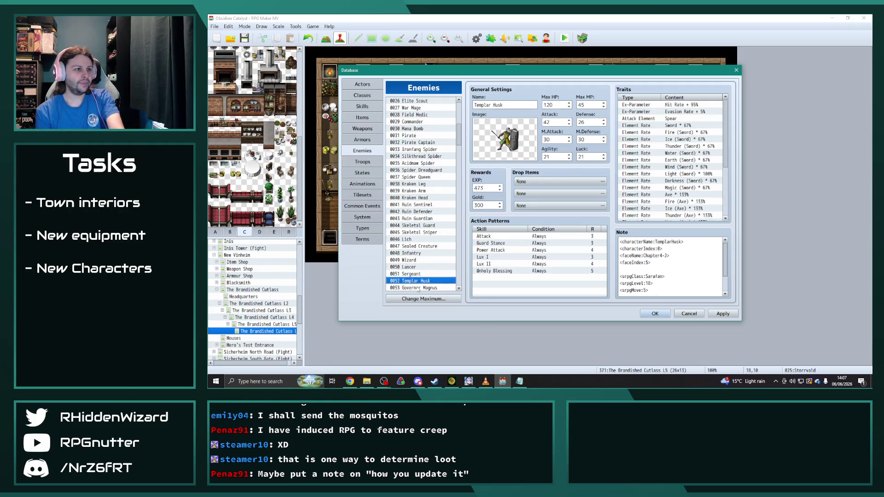
{"action": "key", "text": "Down"}
{"action": "key", "text": "Down"}
{"action": "key", "text": "Down"}
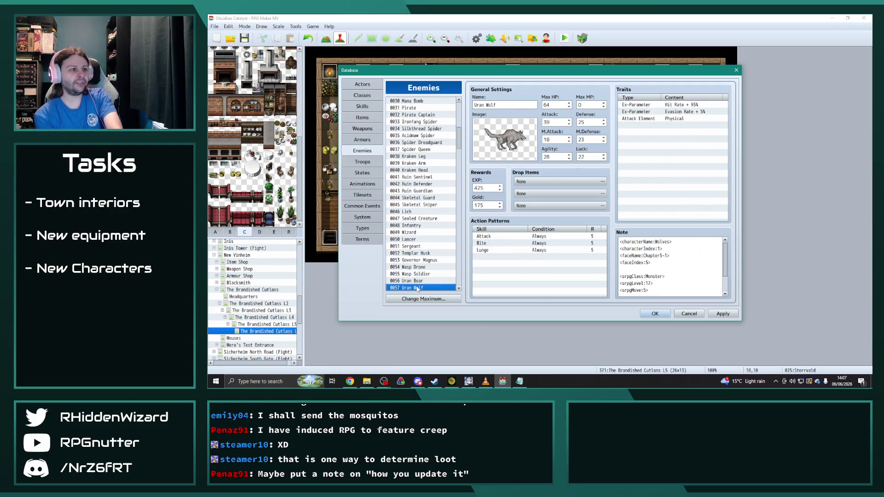
{"action": "key", "text": "Down"}
{"action": "key", "text": "Down"}
{"action": "key", "text": "Down"}
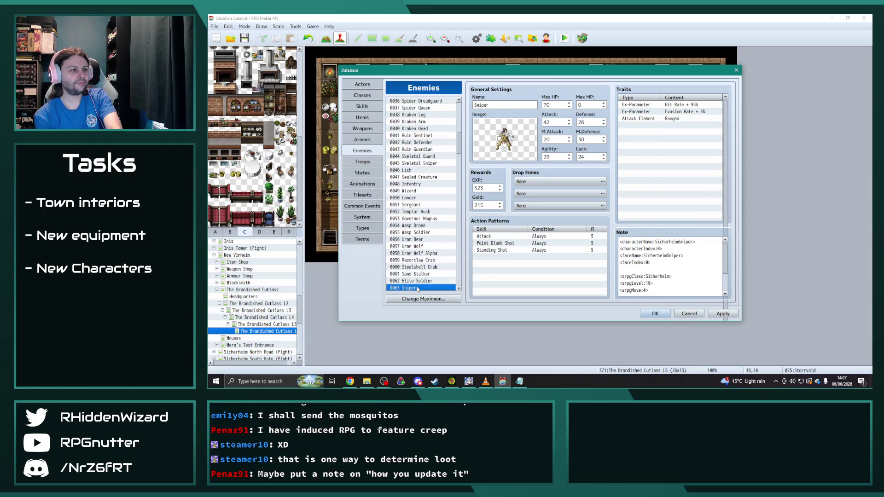
{"action": "key", "text": "Up"}
{"action": "key", "text": "Down"}
{"action": "key", "text": "Down"}
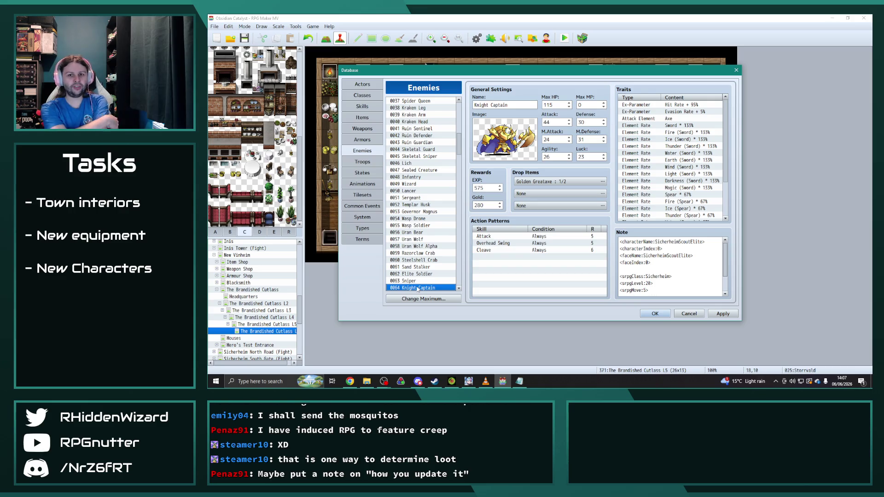
{"action": "key", "text": "Down"}
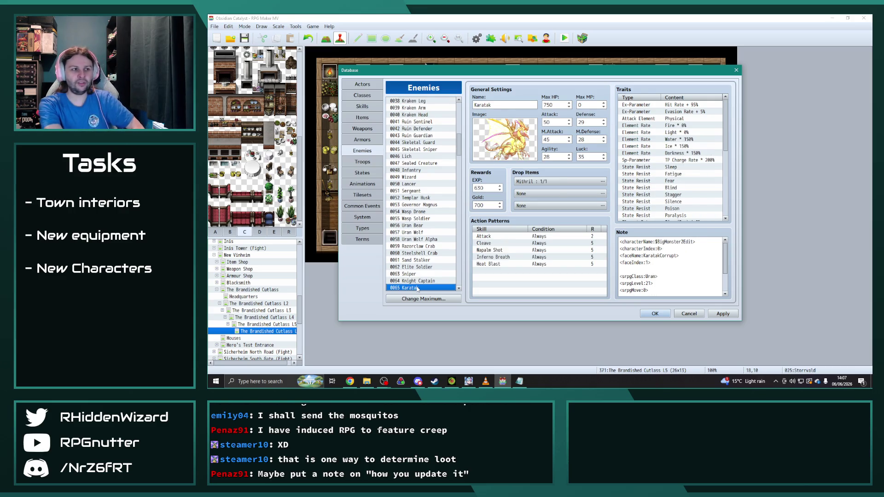
{"action": "key", "text": "Down"}
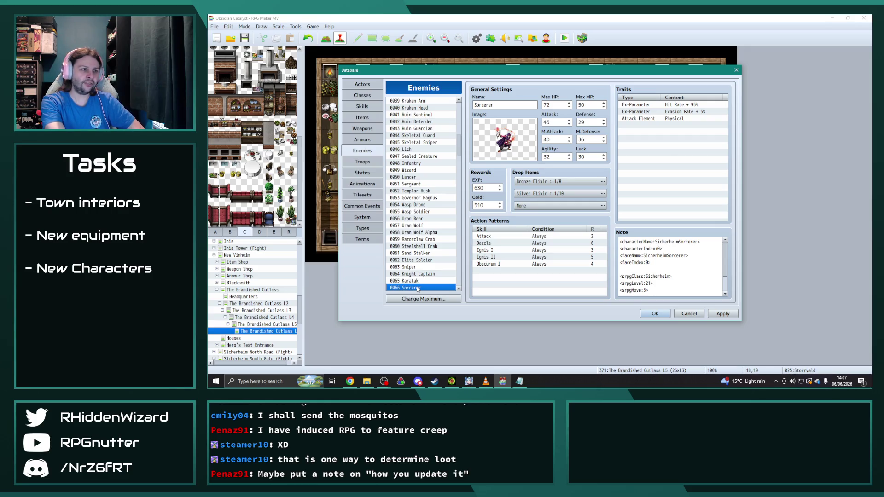
{"action": "key", "text": "Down"}
{"action": "key", "text": "Down"}
{"action": "key", "text": "Down"}
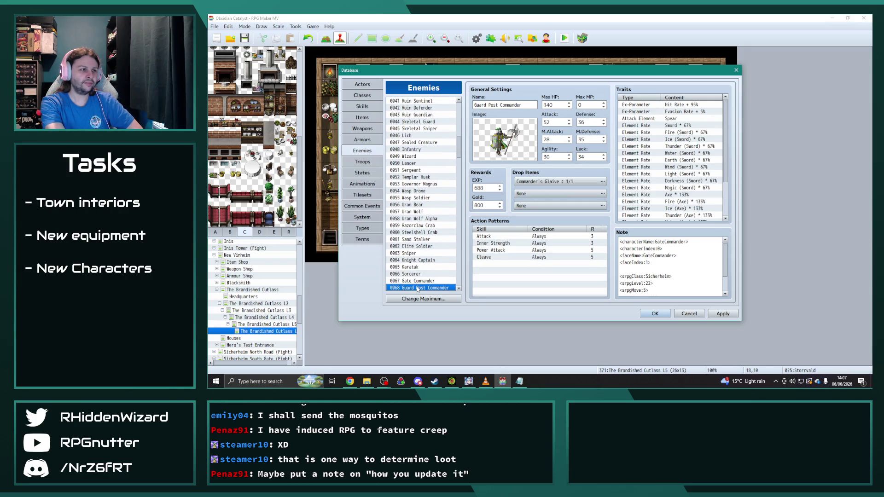
{"action": "key", "text": "Up"}
{"action": "key", "text": "Up"}
{"action": "key", "text": "Up"}
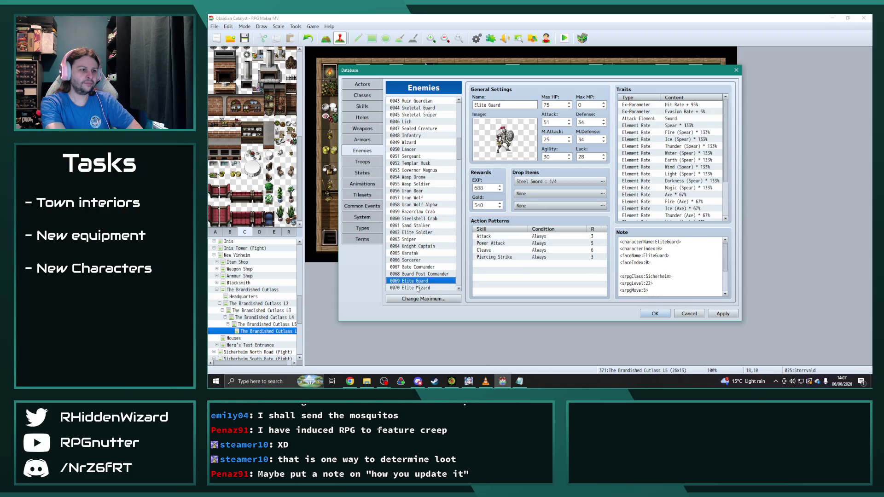
{"action": "key", "text": "Down"}
{"action": "key", "text": "Down"}
{"action": "key", "text": "Down"}
{"action": "key", "text": "Down"}
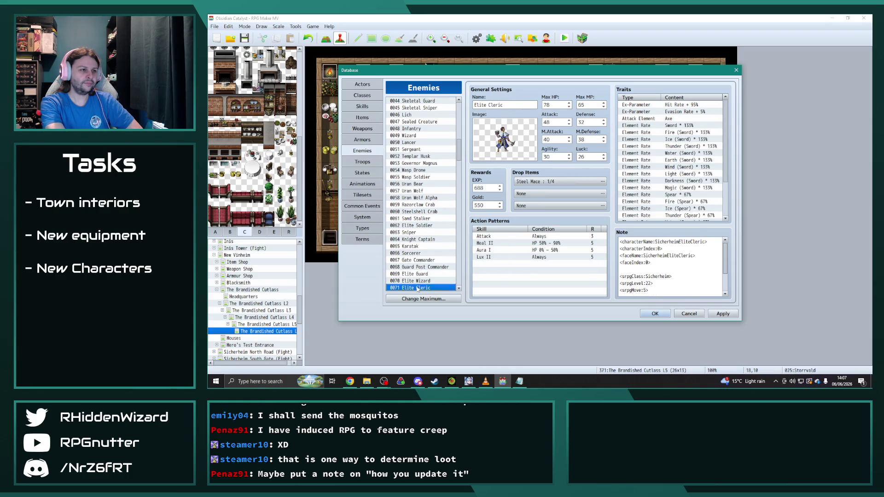
{"action": "key", "text": "Down"}
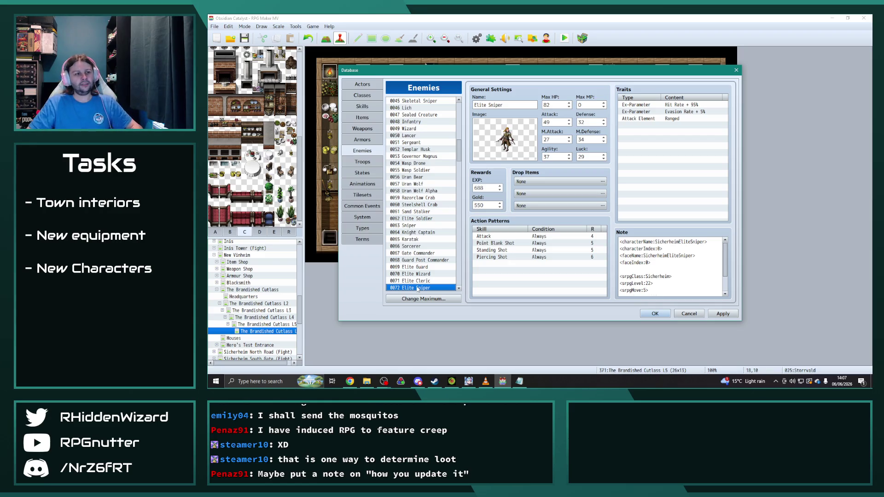
{"action": "key", "text": "Down"}
{"action": "key", "text": "Down"}
{"action": "key", "text": "Up"}
{"action": "key", "text": "Up"}
{"action": "key", "text": "Down"}
{"action": "key", "text": "Down"}
{"action": "key", "text": "Down"}
{"action": "key", "text": "Down"}
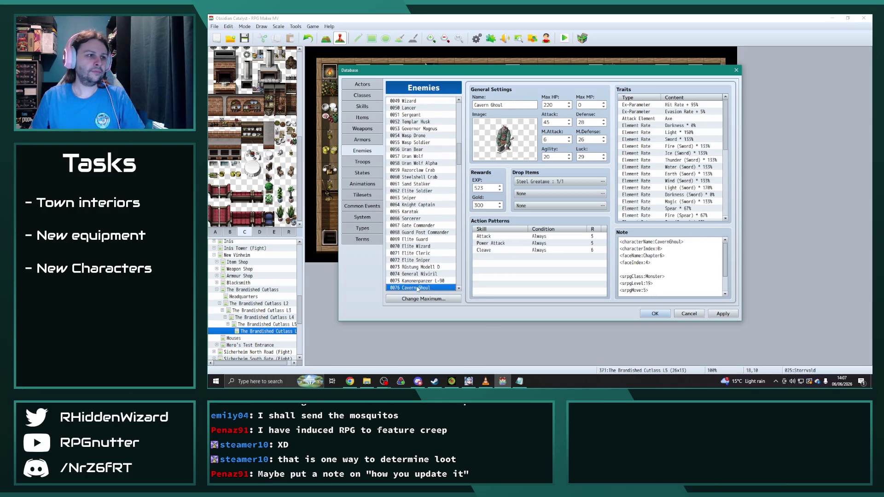
{"action": "key", "text": "Up"}
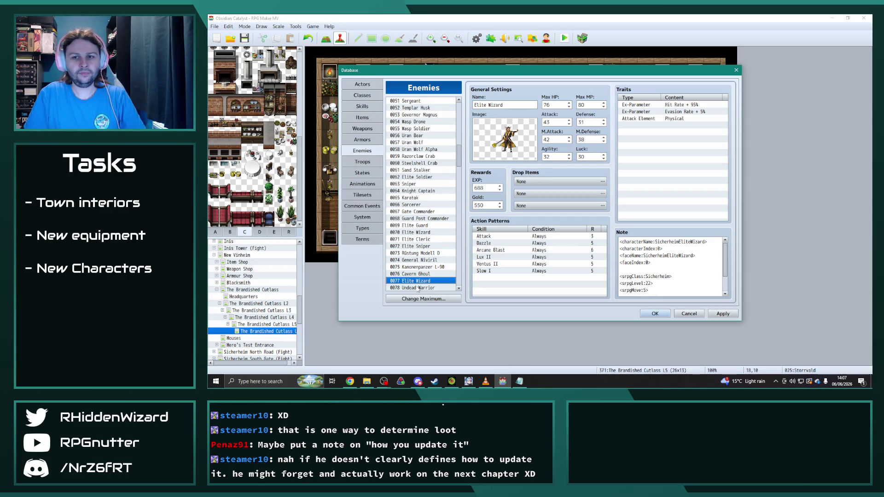
{"action": "key", "text": "Down"}
{"action": "key", "text": "Down"}
{"action": "key", "text": "Down"}
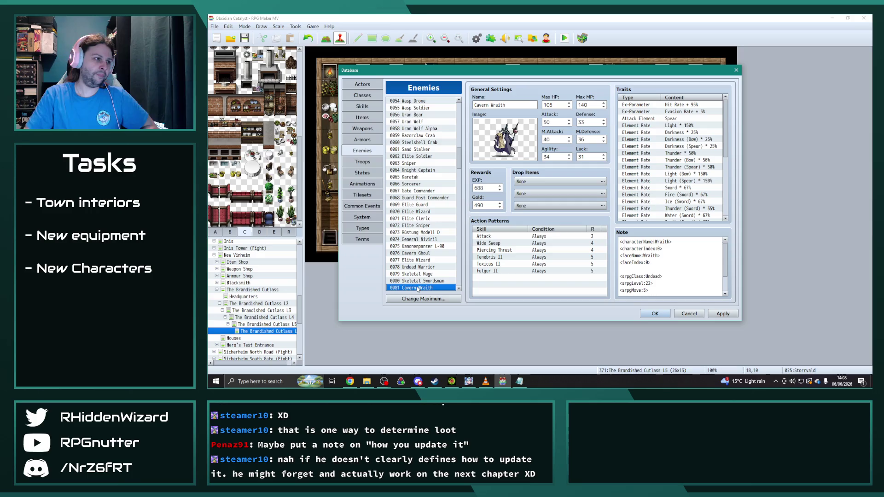
Open common event 0106 TempestLearn in the Common Events list.
{"action": "left_click", "coordinate": [362, 206]}
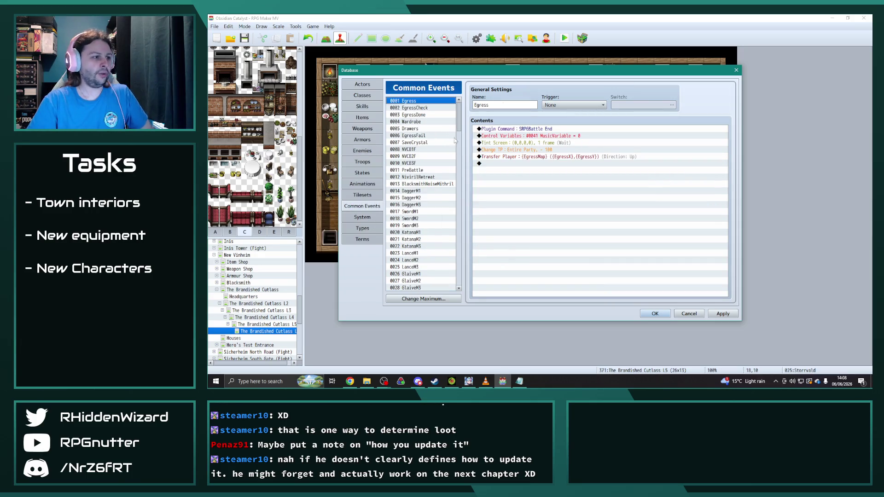
{"action": "left_click_drag", "start_coordinate": [460, 115], "coordinate": [471, 289]}
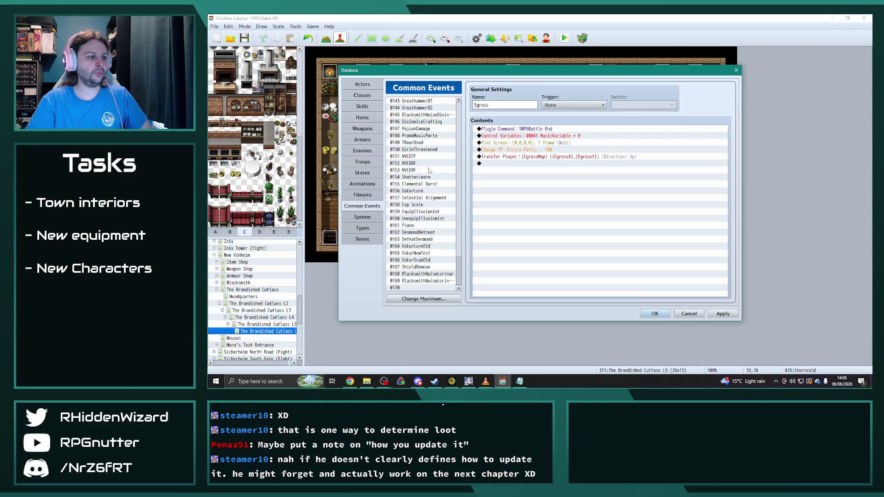
{"action": "scroll", "coordinate": [428, 249], "scroll_direction": "up", "scroll_amount": 7}
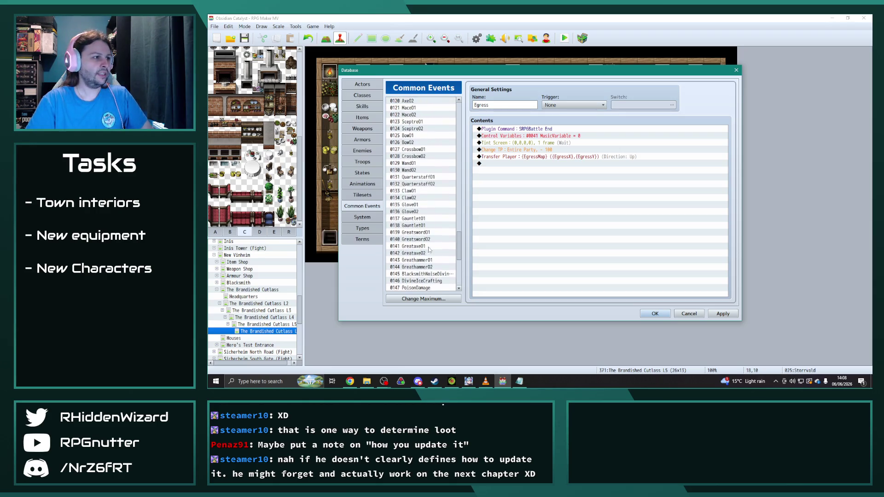
{"action": "scroll", "coordinate": [428, 247], "scroll_direction": "up", "scroll_amount": 7}
{"action": "left_click", "coordinate": [415, 149]}
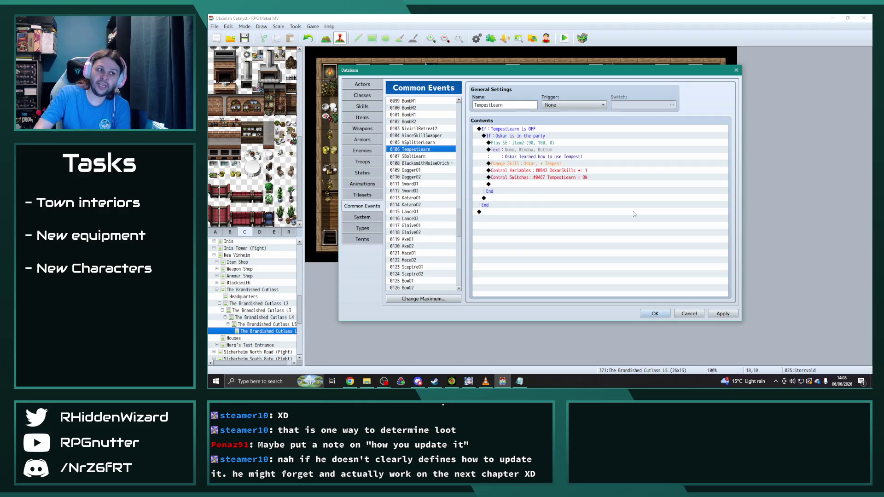
Inspect TempestLearn's conditional block, sound effect and 'Oskar learned Tempest' message commands.
{"action": "left_click", "coordinate": [529, 131]}
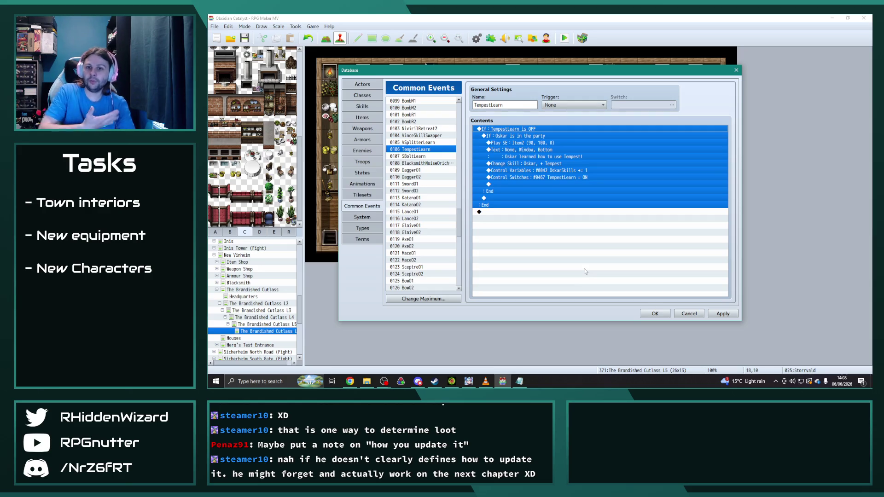
{"action": "left_click", "coordinate": [555, 144]}
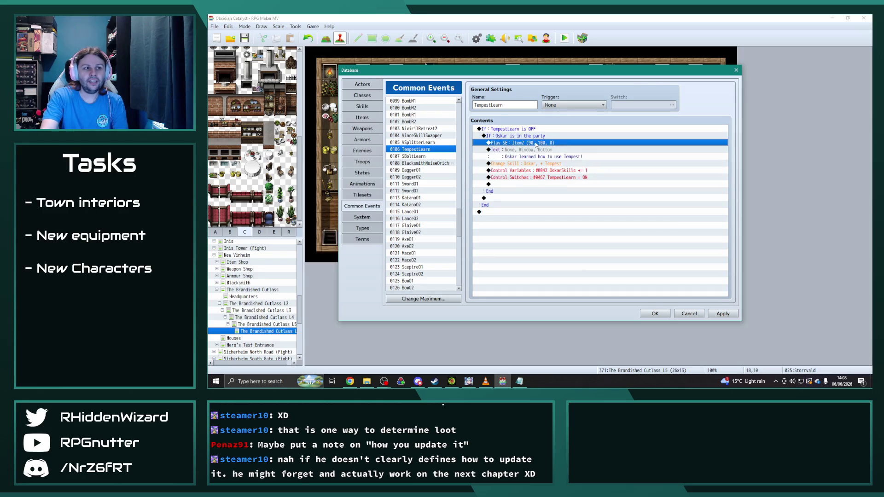
{"action": "left_click", "coordinate": [532, 157]}
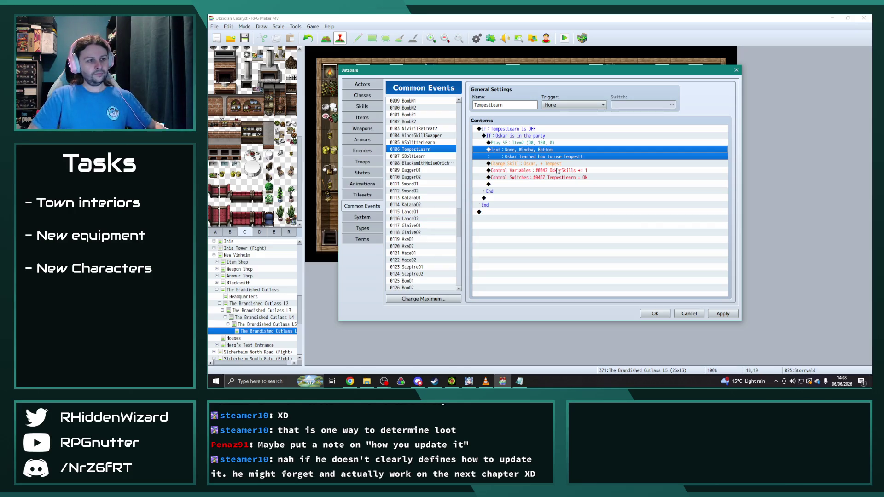
{"action": "left_click", "coordinate": [366, 106]}
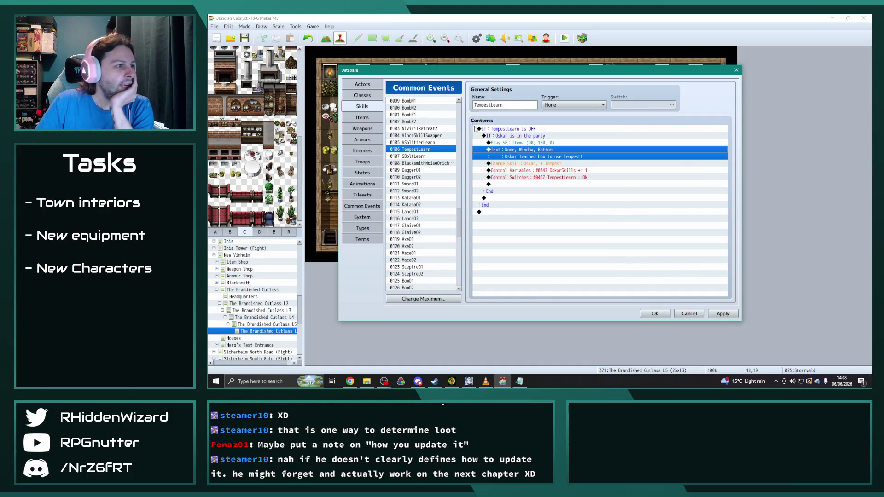
Scroll the skill list to the Blue Mage skills, including 0765 Tempest and 0766 Storm Bolt.
{"action": "mouse_move", "coordinate": [459, 173]}
{"action": "left_mouse_down"}
{"action": "mouse_move", "coordinate": [459, 282]}
{"action": "mouse_move", "coordinate": [464, 183]}
{"action": "mouse_move", "coordinate": [463, 218]}
{"action": "left_mouse_up"}
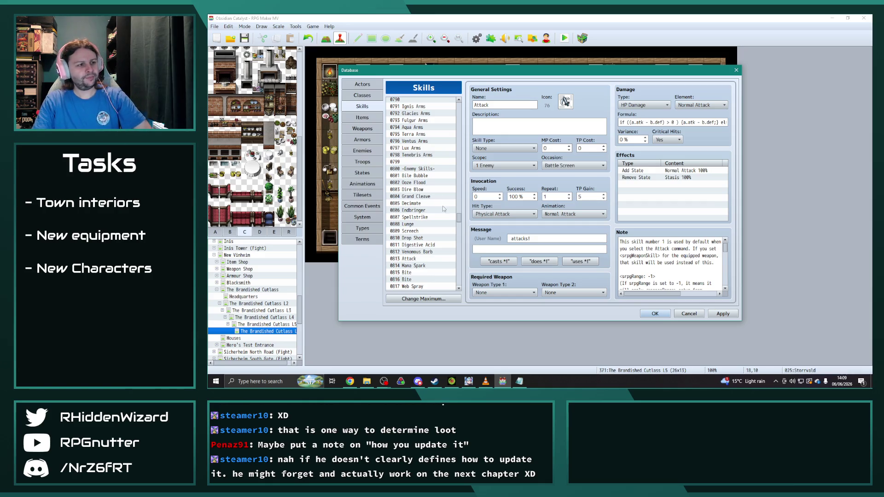
{"action": "left_click_drag", "start_coordinate": [463, 218], "coordinate": [464, 212]}
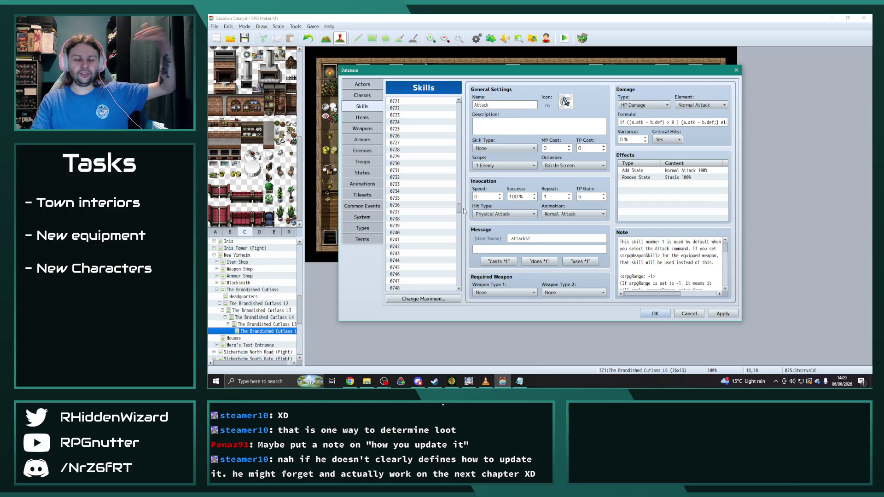
{"action": "scroll", "coordinate": [440, 199], "scroll_direction": "down", "scroll_amount": 2}
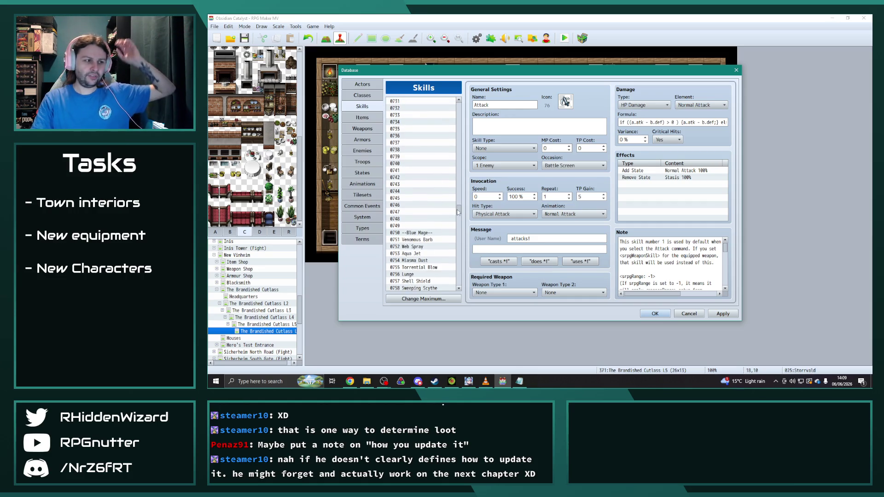
{"action": "mouse_move", "coordinate": [459, 208]}
{"action": "left_mouse_down"}
{"action": "mouse_move", "coordinate": [463, 164]}
{"action": "mouse_move", "coordinate": [461, 215]}
{"action": "left_mouse_up"}
{"action": "scroll", "coordinate": [442, 149], "scroll_direction": "down", "scroll_amount": 1}
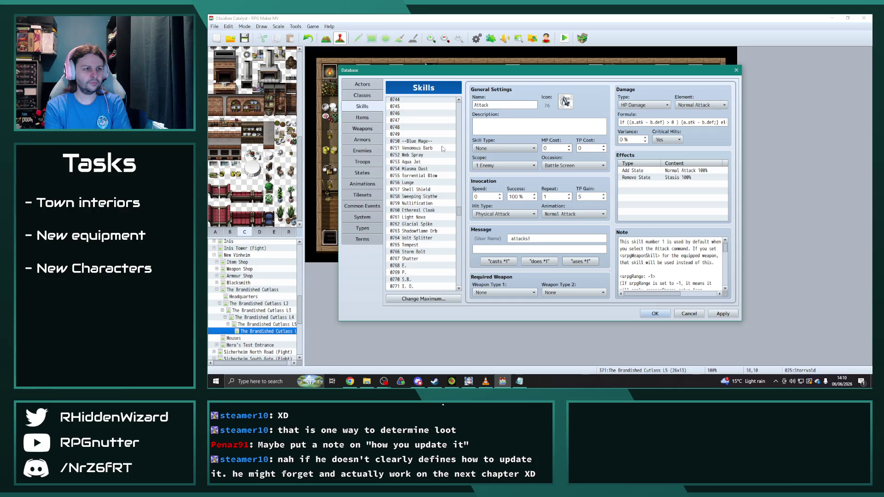
{"action": "left_click", "coordinate": [366, 150]}
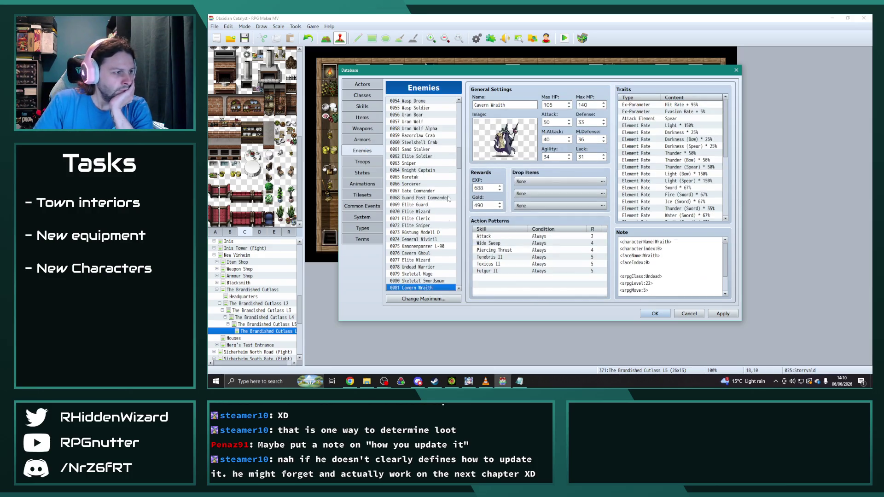
{"action": "key", "text": "Down"}
{"action": "key", "text": "Up"}
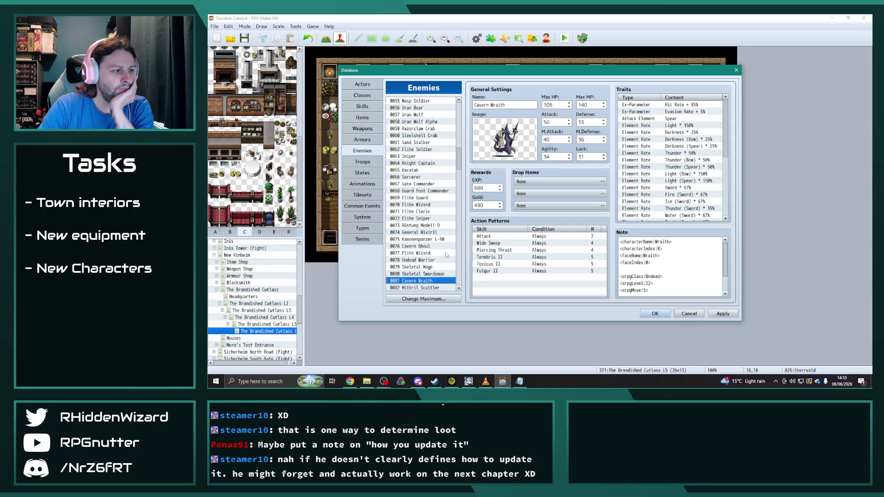
{"action": "key", "text": "Down"}
{"action": "key", "text": "Up"}
{"action": "key", "text": "Up"}
{"action": "key", "text": "Down"}
{"action": "key", "text": "Down"}
{"action": "key", "text": "Down"}
{"action": "key", "text": "Down"}
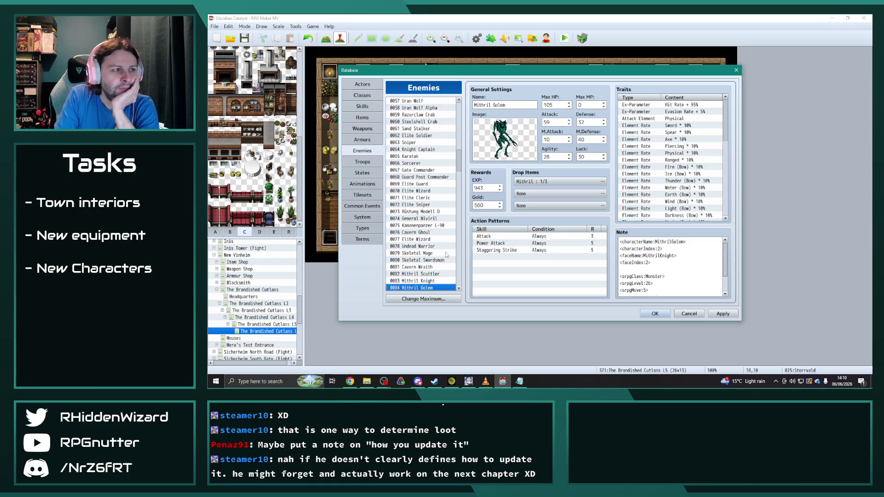
{"action": "key", "text": "Down"}
{"action": "key", "text": "Down"}
{"action": "key", "text": "Down"}
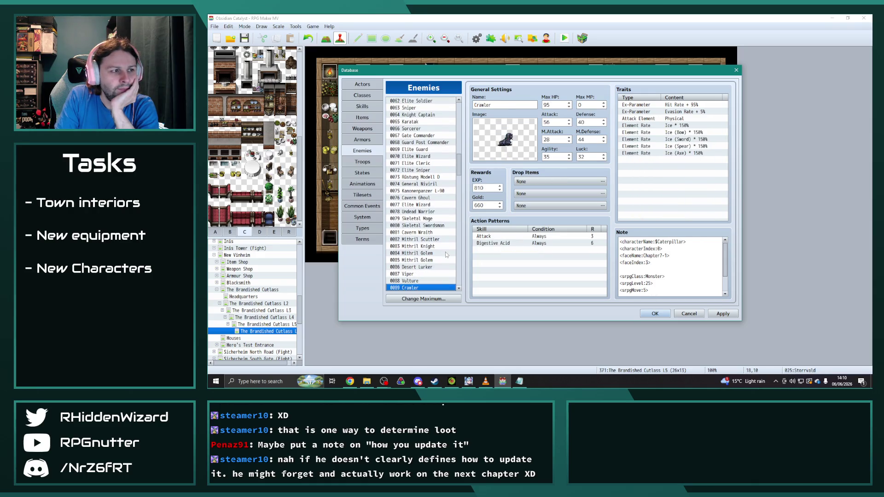
{"action": "key", "text": "Down"}
{"action": "key", "text": "Down"}
{"action": "key", "text": "Down"}
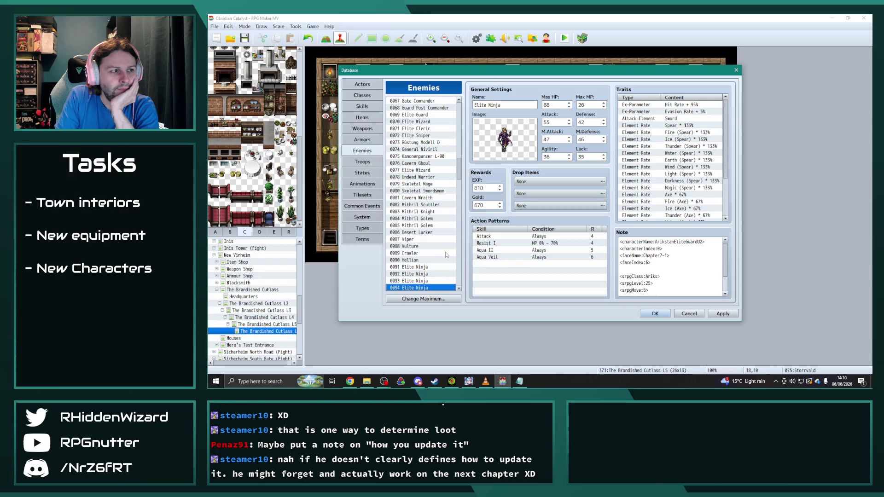
{"action": "key", "text": "Down"}
{"action": "key", "text": "Down"}
{"action": "key", "text": "Down"}
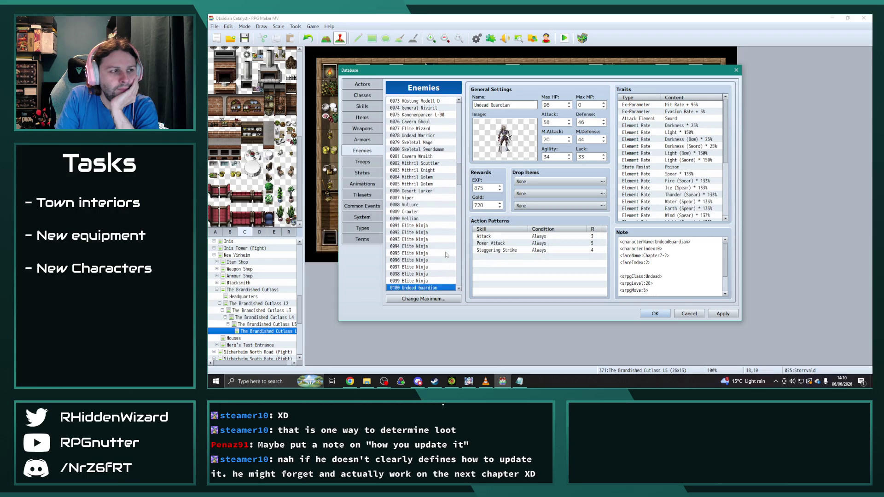
{"action": "key", "text": "Down"}
{"action": "key", "text": "Down"}
{"action": "key", "text": "Down"}
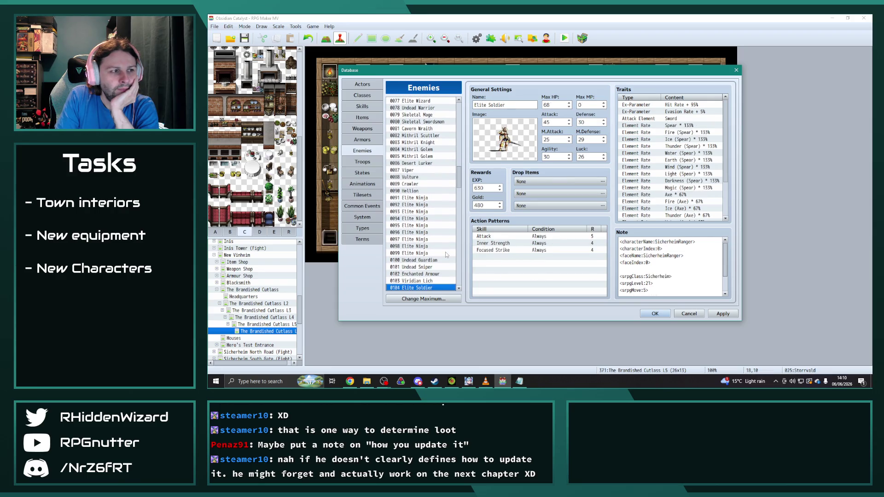
{"action": "key", "text": "Down"}
{"action": "key", "text": "Down"}
{"action": "key", "text": "Down"}
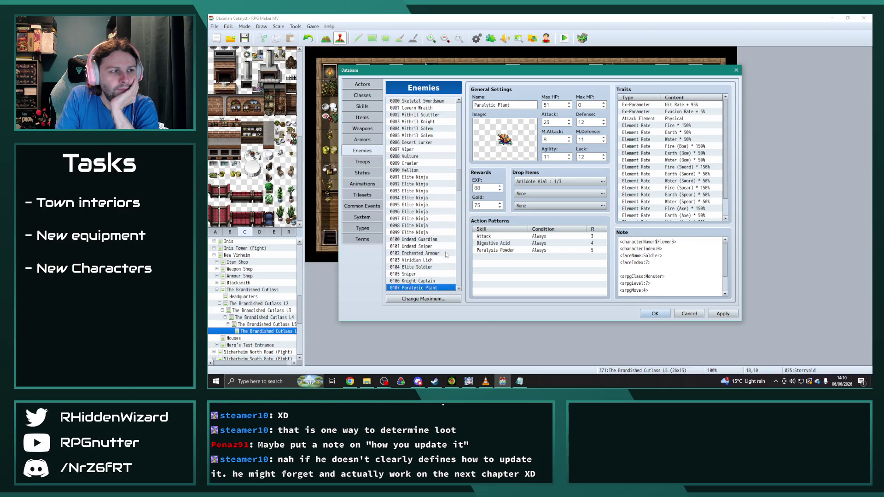
{"action": "key", "text": "Down"}
{"action": "key", "text": "Down"}
{"action": "key", "text": "Down"}
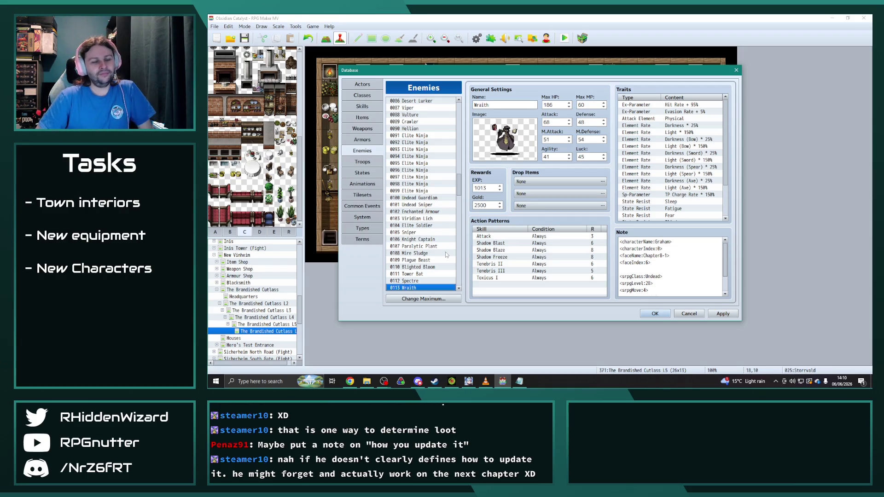
{"action": "key", "text": "Down"}
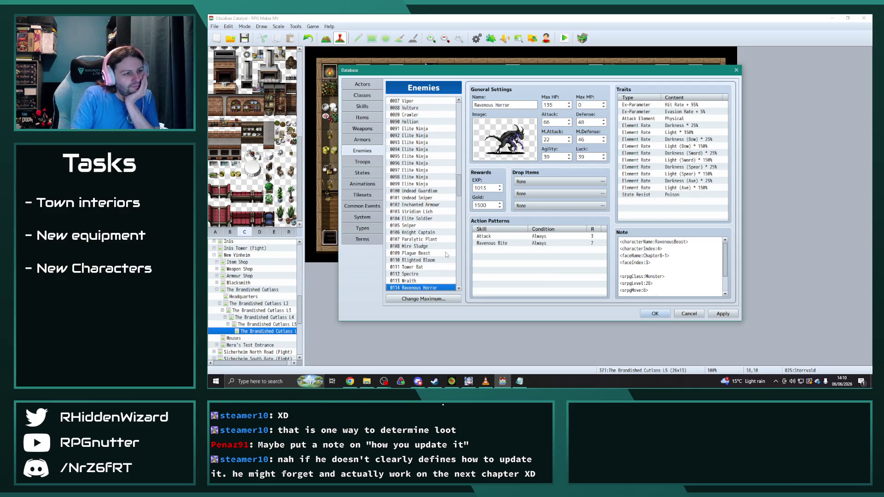
{"action": "key", "text": "Up"}
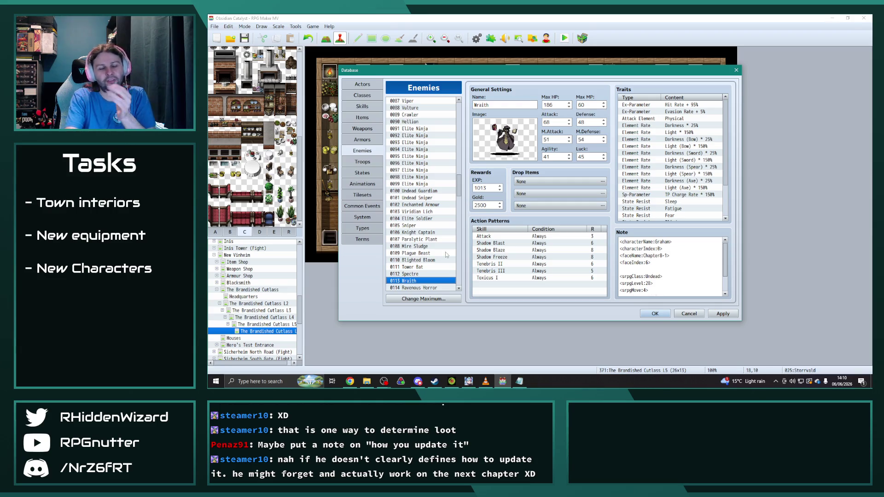
{"action": "key", "text": "Down"}
{"action": "key", "text": "Down"}
{"action": "key", "text": "Down"}
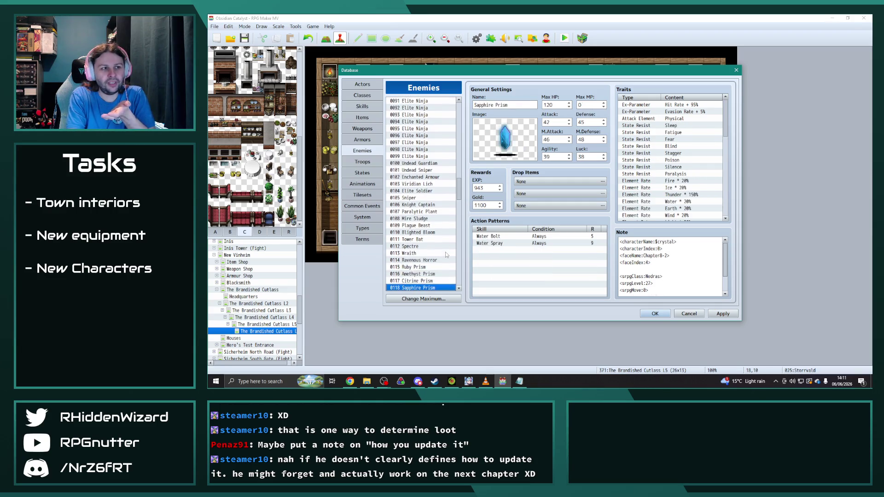
Browse down the enemies past Wraith Lord and Iceclaw Bear through the Niviril Corps. entries.
{"action": "key", "text": "Down"}
{"action": "key", "text": "Down"}
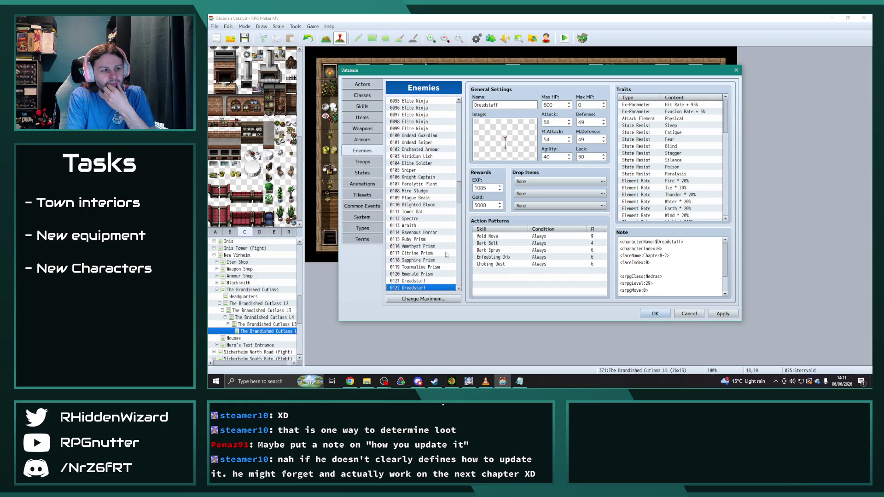
{"action": "key", "text": "Down"}
{"action": "key", "text": "Down"}
{"action": "key", "text": "Down"}
{"action": "key", "text": "Down"}
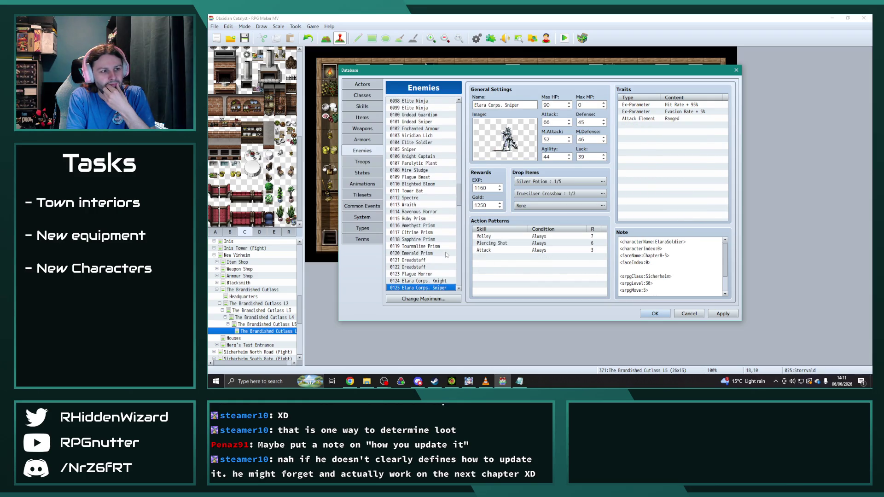
{"action": "key", "text": "Down"}
{"action": "key", "text": "Down"}
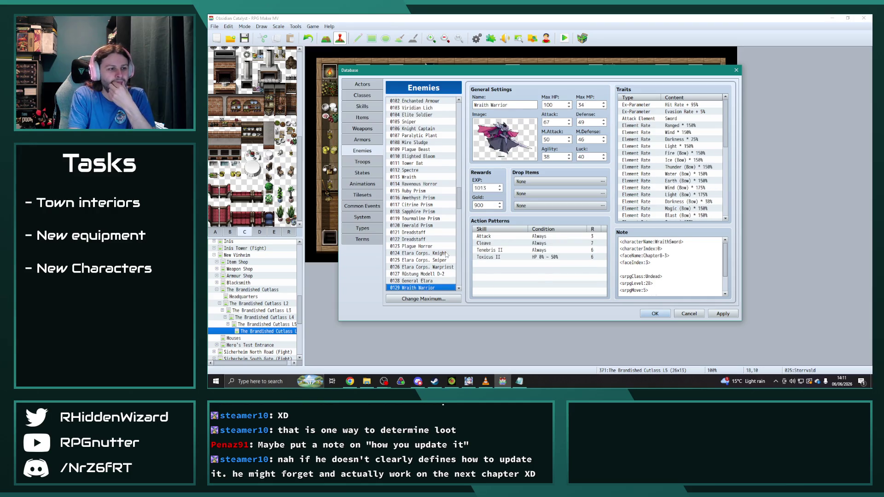
{"action": "key", "text": "Up"}
{"action": "key", "text": "Up"}
{"action": "key", "text": "Up"}
{"action": "key", "text": "Down"}
{"action": "key", "text": "Down"}
{"action": "key", "text": "Down"}
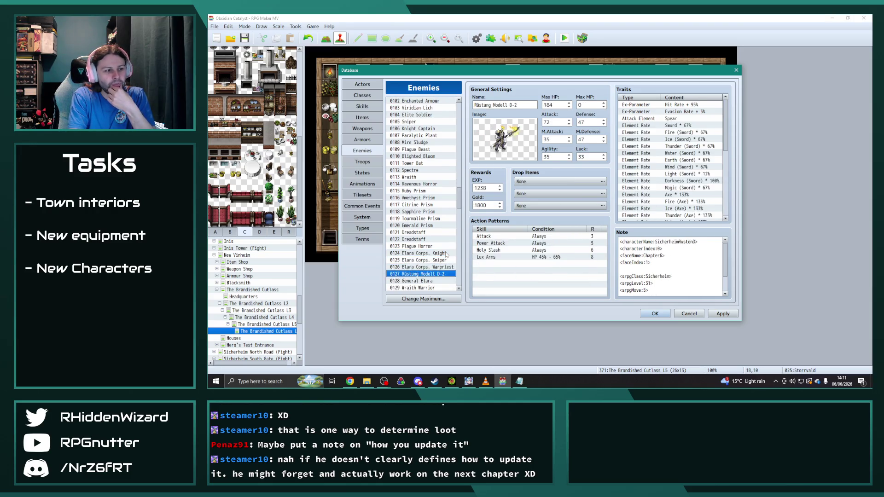
{"action": "key", "text": "Down"}
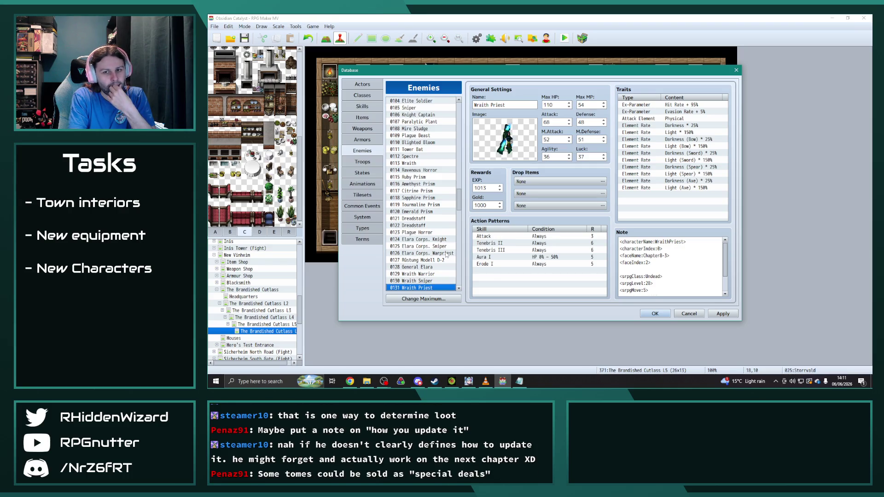
{"action": "scroll", "coordinate": [446, 254], "scroll_direction": "down", "scroll_amount": 1}
{"action": "key", "text": "Down"}
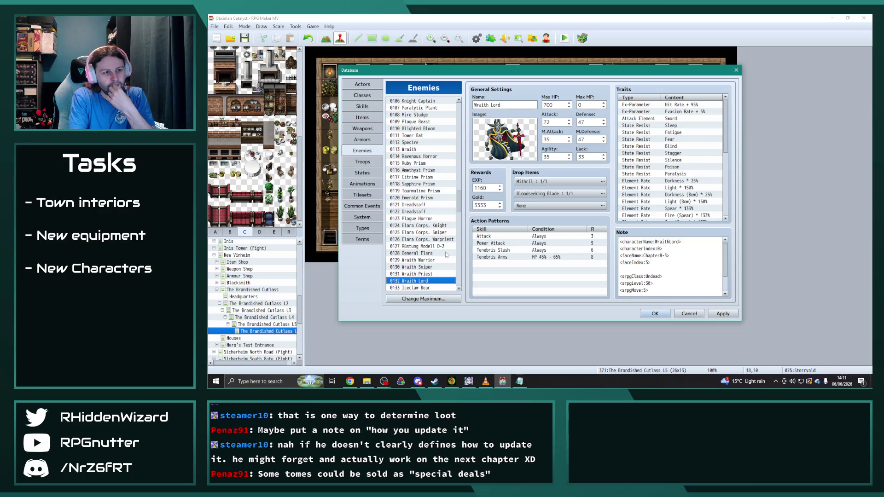
{"action": "key", "text": "Down"}
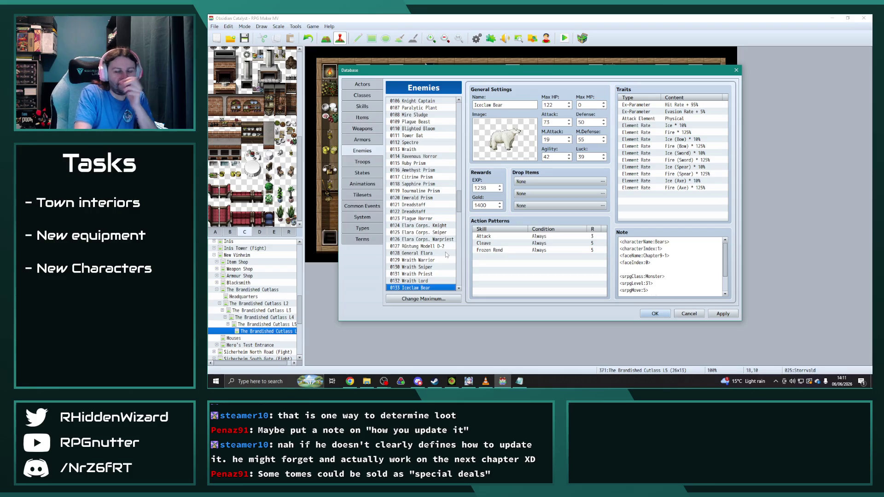
{"action": "key", "text": "Down"}
{"action": "key", "text": "Down"}
{"action": "key", "text": "Down"}
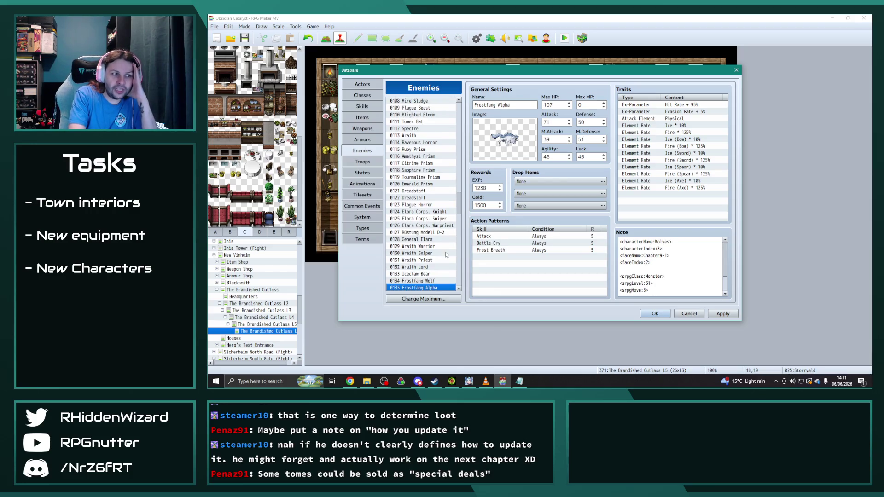
{"action": "key", "text": "Down"}
{"action": "key", "text": "Down"}
{"action": "key", "text": "Down"}
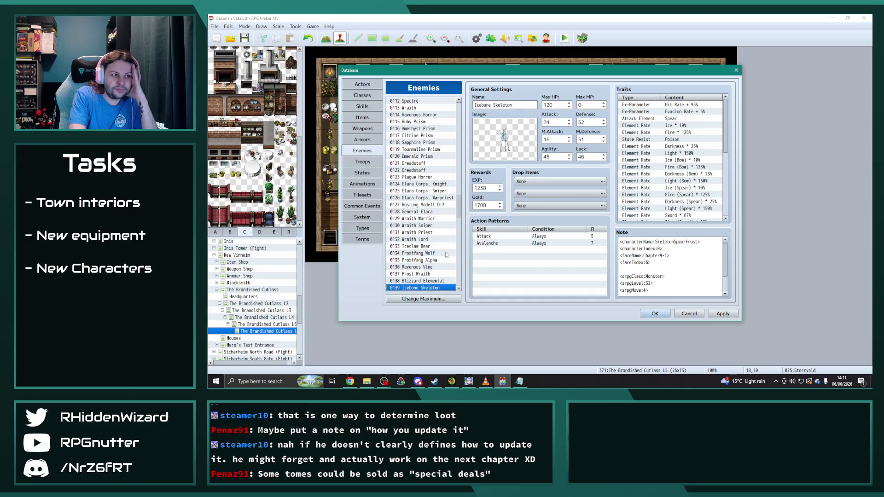
{"action": "key", "text": "Up"}
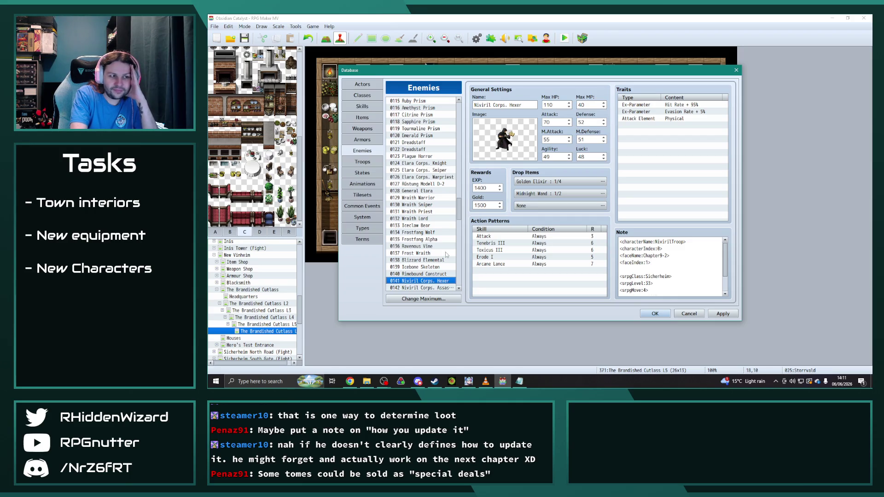
{"action": "key", "text": "Down"}
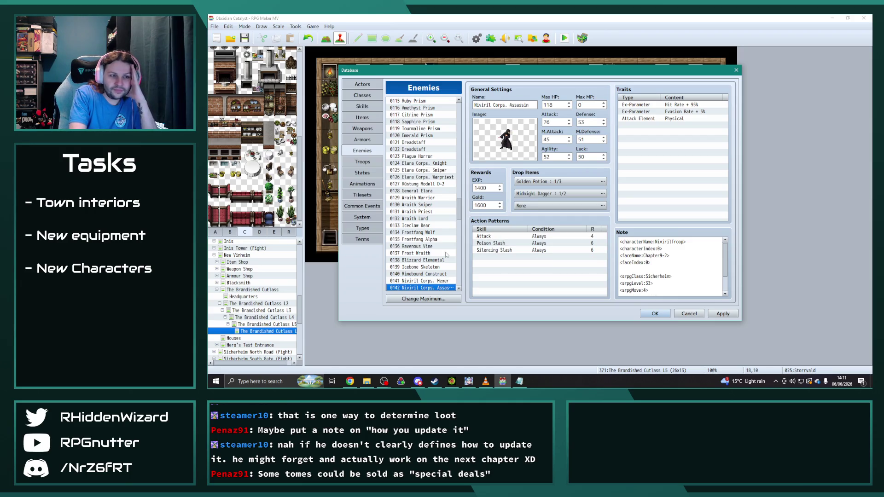
{"action": "key", "text": "Down"}
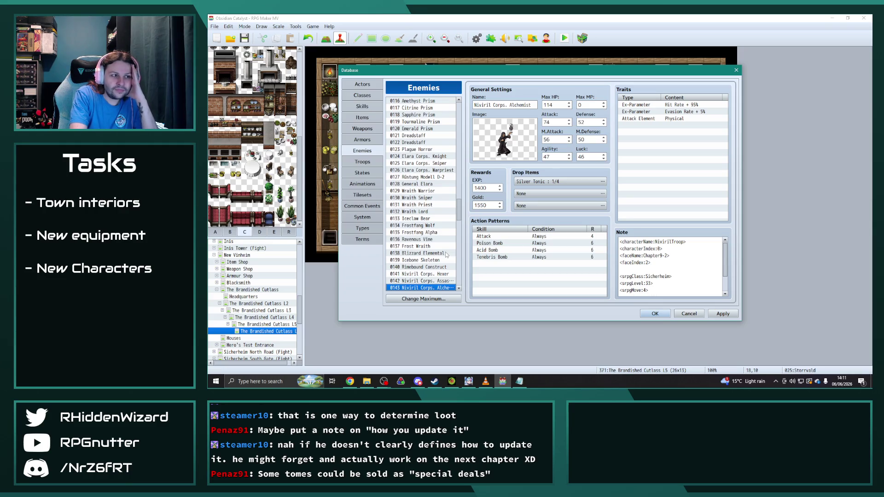
{"action": "key", "text": "Down"}
{"action": "key", "text": "Down"}
{"action": "key", "text": "Down"}
{"action": "key", "text": "Down"}
{"action": "key", "text": "Down"}
{"action": "key", "text": "Down"}
{"action": "key", "text": "Down"}
{"action": "key", "text": "Down"}
{"action": "key", "text": "Down"}
{"action": "key", "text": "Down"}
{"action": "key", "text": "Down"}
{"action": "key", "text": "Down"}
{"action": "key", "text": "Down"}
{"action": "key", "text": "Down"}
{"action": "key", "text": "Down"}
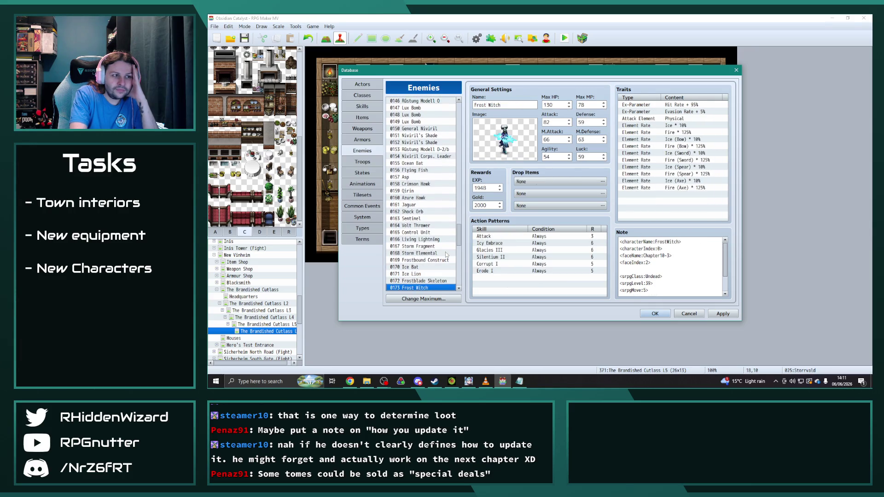
Continue past Cerulean Scorpion and Storm Eater to the empty list end, then close the Database.
{"action": "key", "text": "Down"}
{"action": "key", "text": "Down"}
{"action": "key", "text": "Down"}
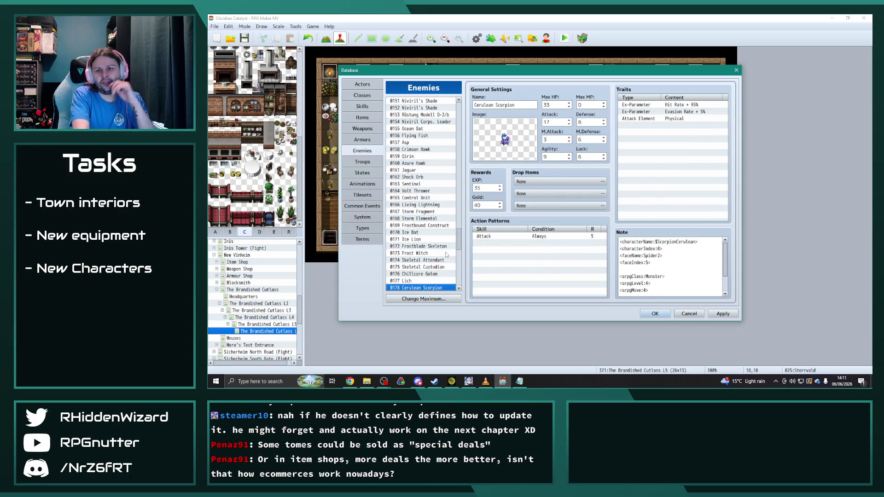
{"action": "key", "text": "Down"}
{"action": "key", "text": "Down"}
{"action": "key", "text": "Down"}
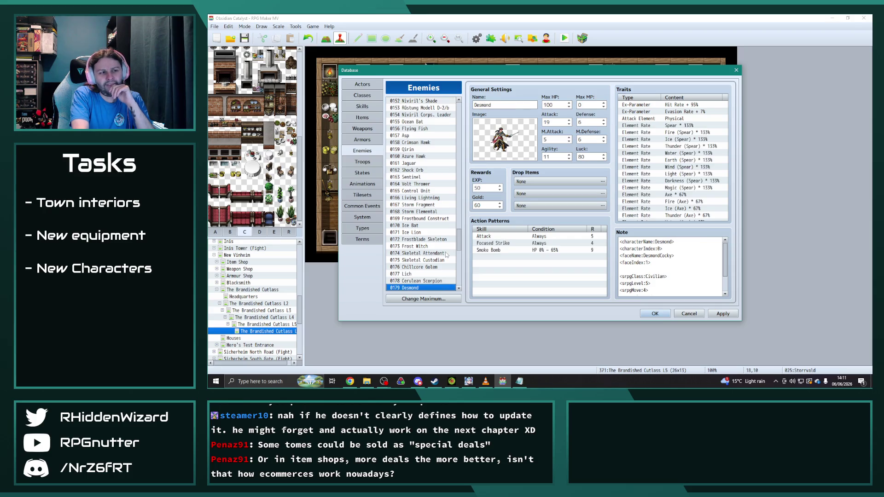
{"action": "key", "text": "Down"}
{"action": "key", "text": "Down"}
{"action": "key", "text": "Down"}
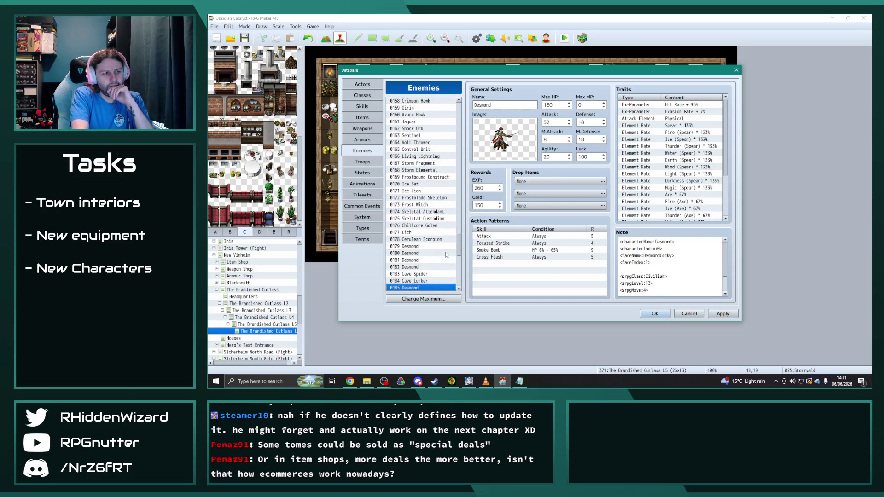
{"action": "key", "text": "Down"}
{"action": "key", "text": "Down"}
{"action": "key", "text": "Down"}
{"action": "key", "text": "Up"}
{"action": "key", "text": "Up"}
{"action": "key", "text": "Up"}
{"action": "key", "text": "Up"}
{"action": "key", "text": "Up"}
{"action": "key", "text": "Up"}
{"action": "key", "text": "Down"}
{"action": "key", "text": "Down"}
{"action": "key", "text": "Down"}
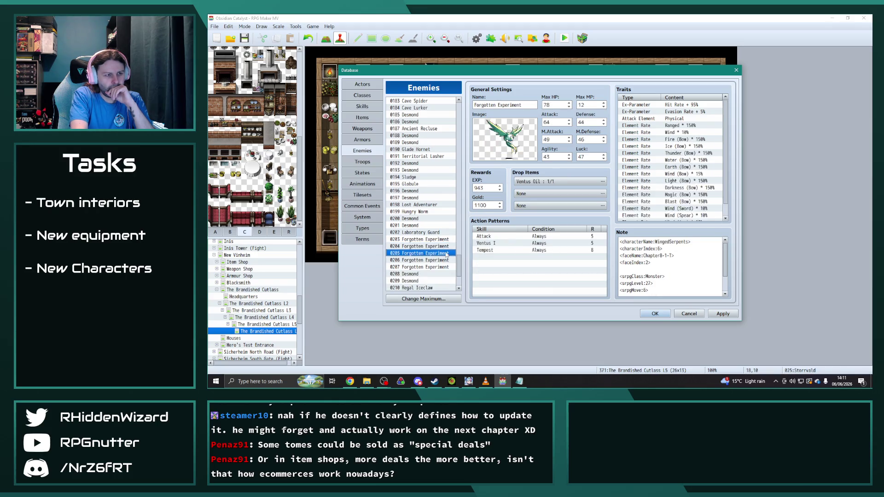
{"action": "key", "text": "Down"}
{"action": "key", "text": "Down"}
{"action": "key", "text": "Down"}
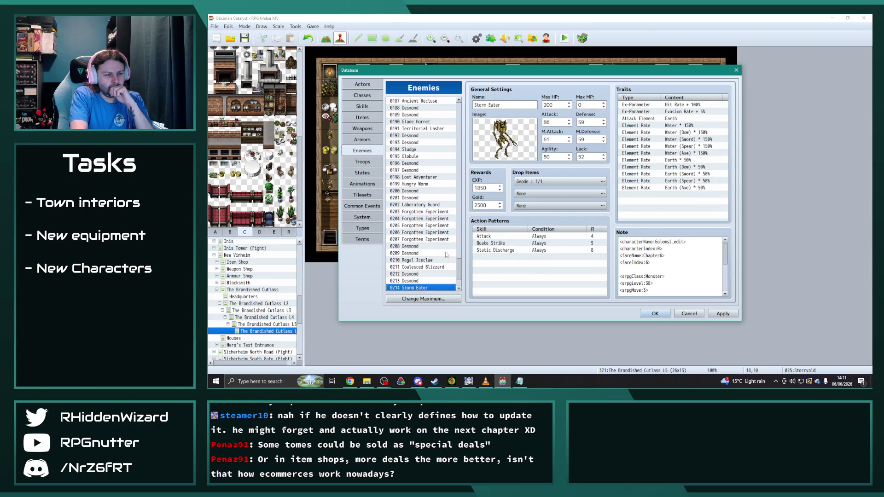
{"action": "key", "text": "Down"}
{"action": "key", "text": "Down"}
{"action": "key", "text": "Down"}
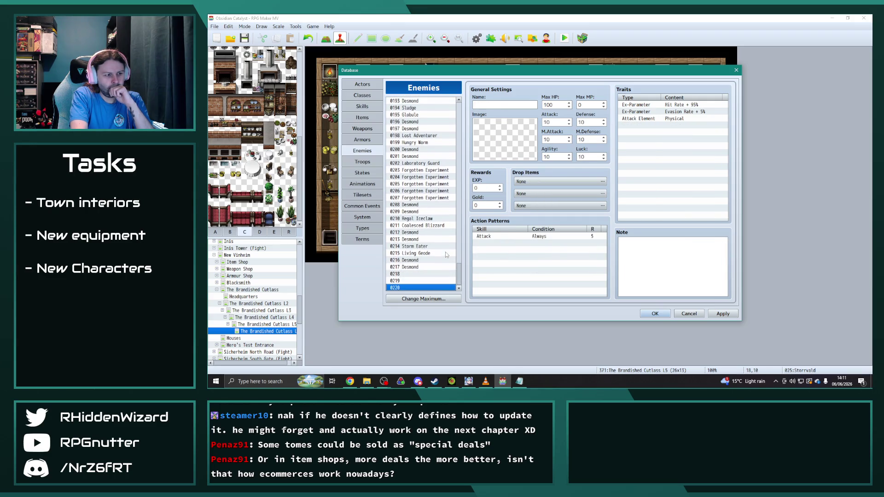
{"action": "mouse_move", "coordinate": [458, 273]}
{"action": "left_mouse_down"}
{"action": "mouse_move", "coordinate": [459, 142]}
{"action": "mouse_move", "coordinate": [471, 109]}
{"action": "left_mouse_up"}
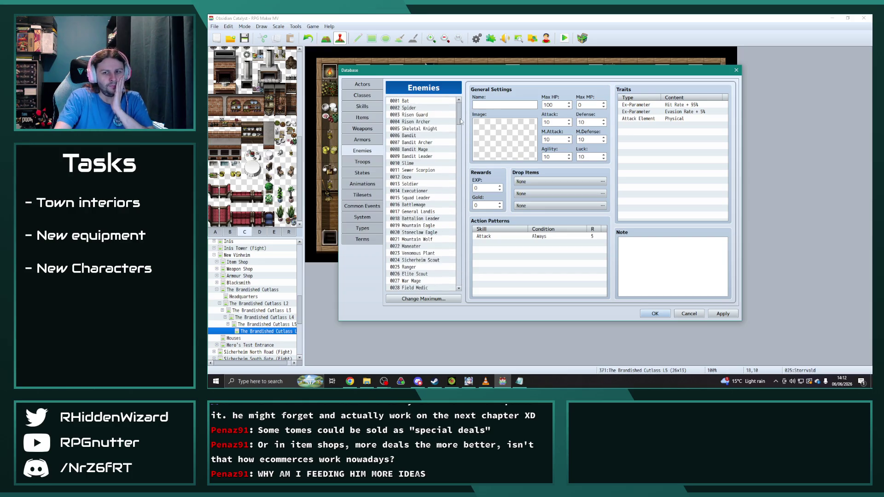
{"action": "left_click", "coordinate": [654, 315]}
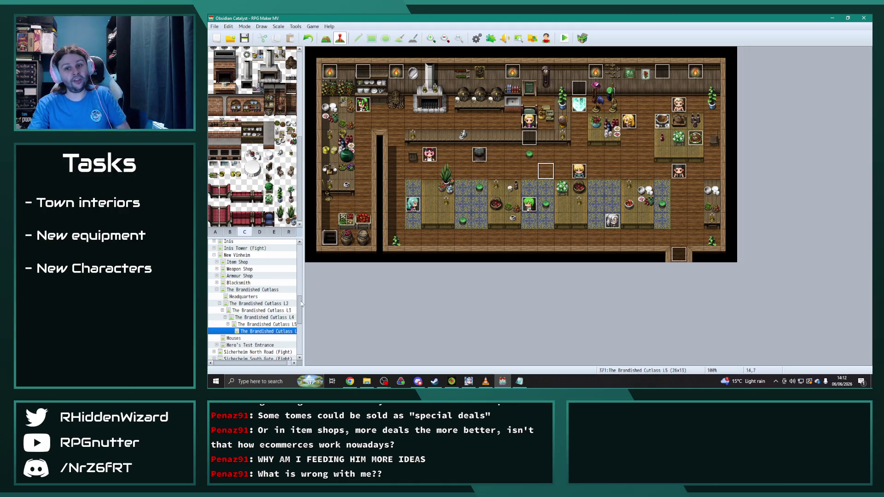
Open the Mittelstadt town map (60x48) from the top of the map tree.
{"action": "left_click_drag", "start_coordinate": [301, 304], "coordinate": [305, 247]}
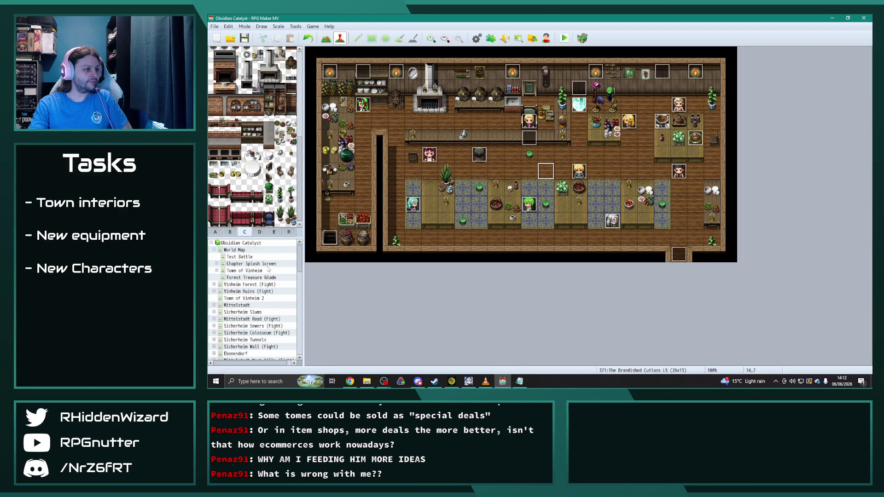
{"action": "double_click", "coordinate": [252, 306]}
{"action": "left_click", "coordinate": [248, 326]}
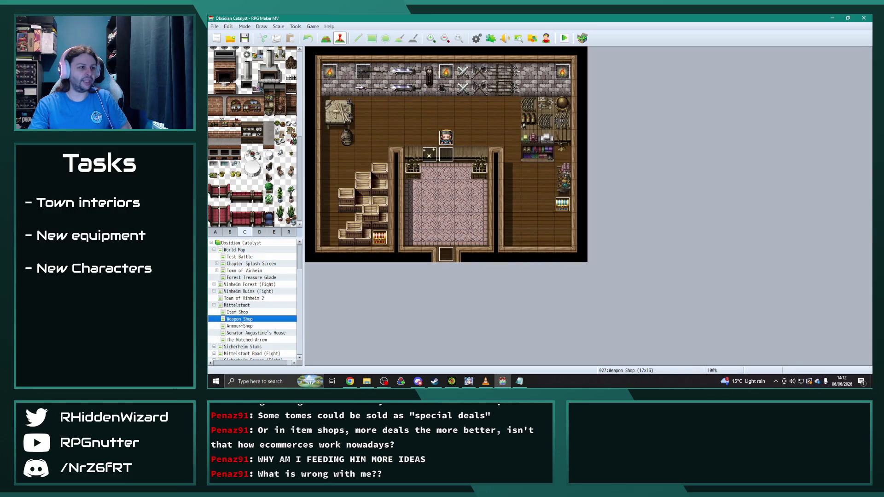
{"action": "left_click", "coordinate": [214, 305]}
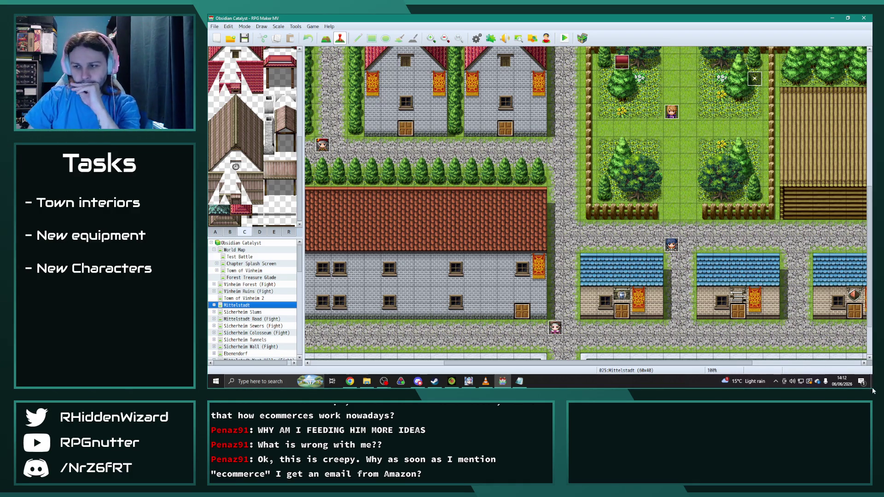
{"action": "key", "text": "alt+Tab"}
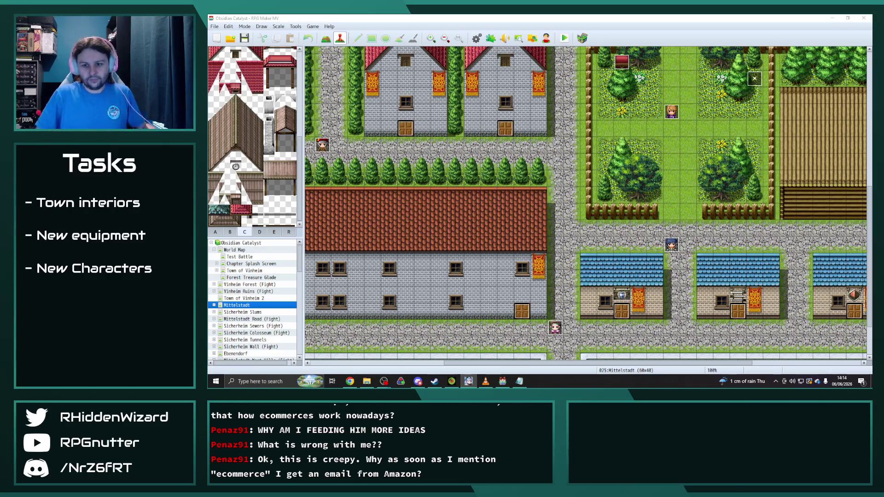
Leave the music player and open The Brandished Cutlass L6 tavern map.
{"action": "left_click", "coordinate": [485, 381]}
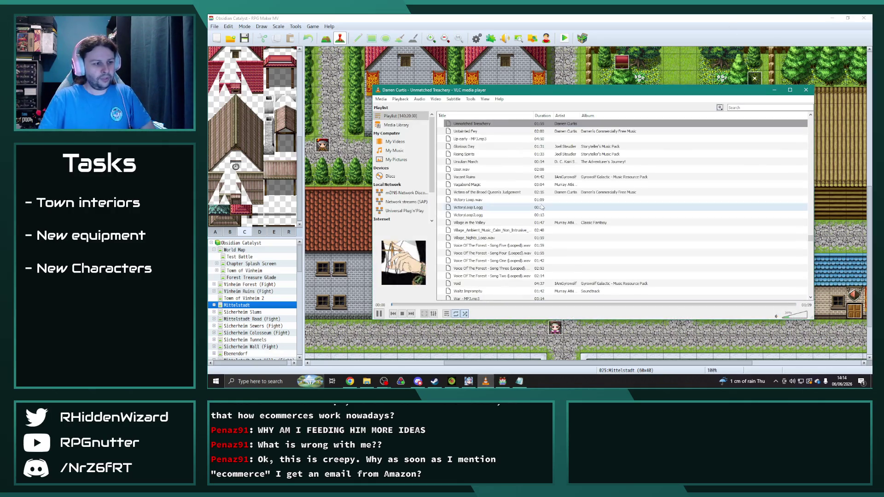
{"action": "left_click", "coordinate": [273, 305]}
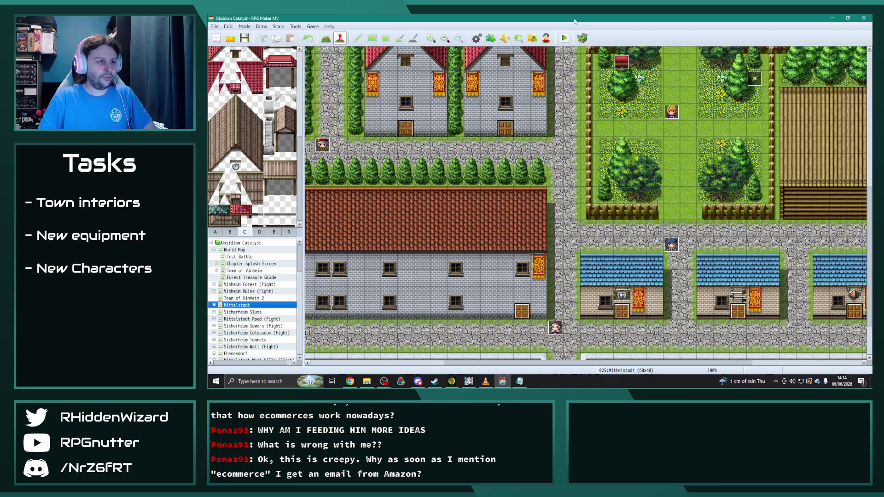
{"action": "scroll", "coordinate": [274, 296], "scroll_direction": "down", "scroll_amount": 1}
{"action": "scroll", "coordinate": [274, 296], "scroll_direction": "down", "scroll_amount": 10}
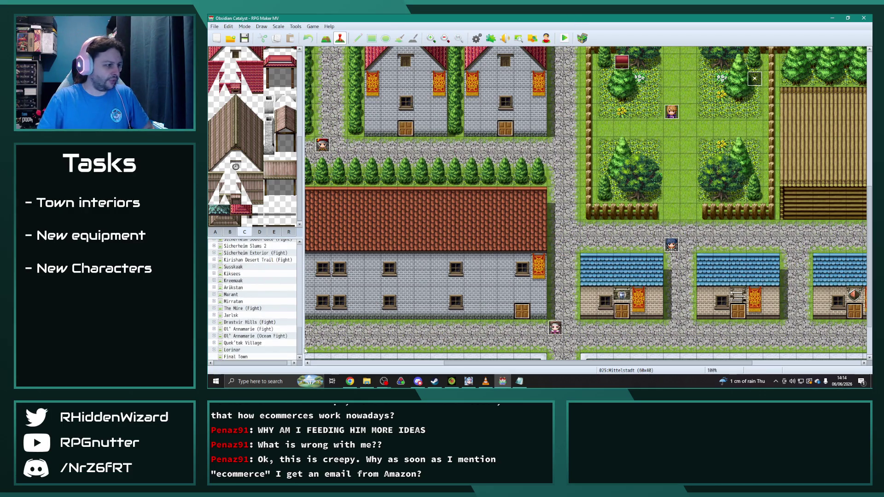
{"action": "scroll", "coordinate": [279, 297], "scroll_direction": "up", "scroll_amount": 1}
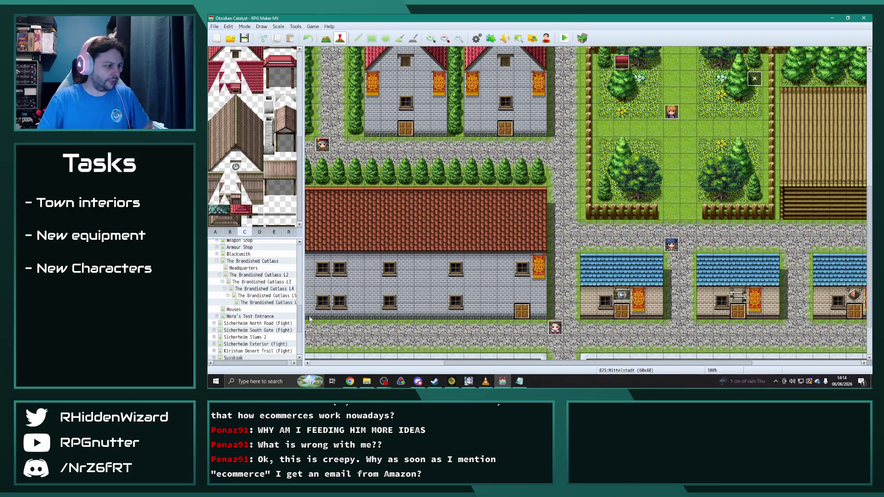
{"action": "left_click", "coordinate": [272, 303]}
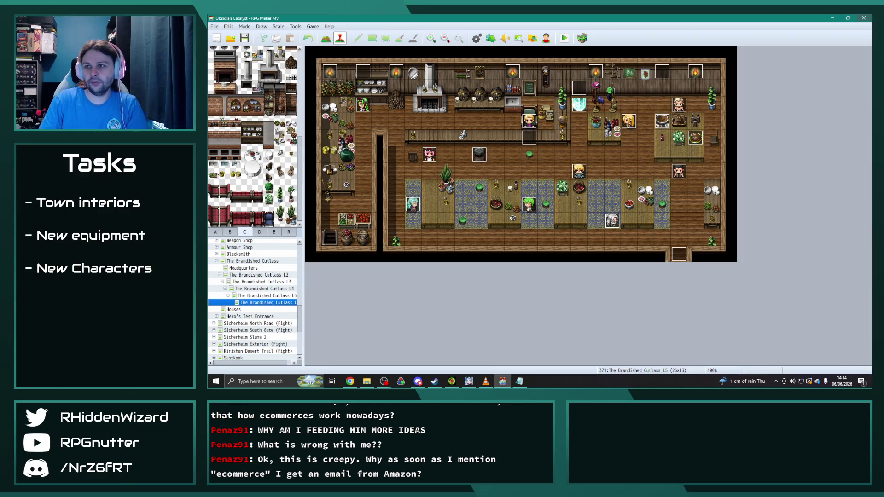
Check other windows, then open the outdoor New Vinheim town map (58x16).
{"action": "key", "text": "alt+Tab"}
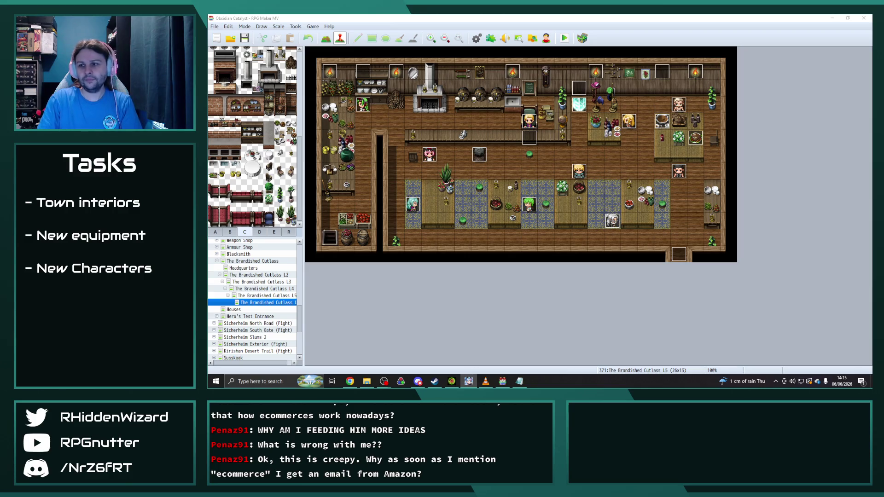
{"action": "key", "text": "alt+Tab"}
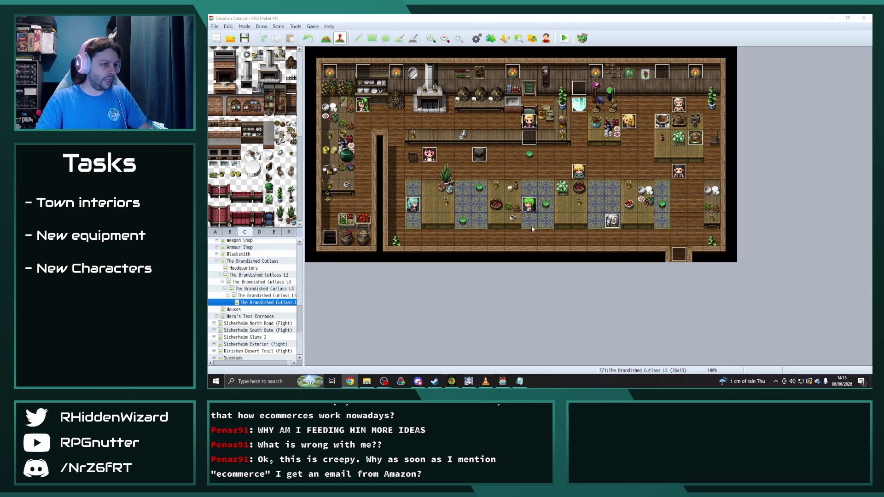
{"action": "scroll", "coordinate": [258, 294], "scroll_direction": "up", "scroll_amount": 1}
{"action": "scroll", "coordinate": [257, 293], "scroll_direction": "up", "scroll_amount": 1}
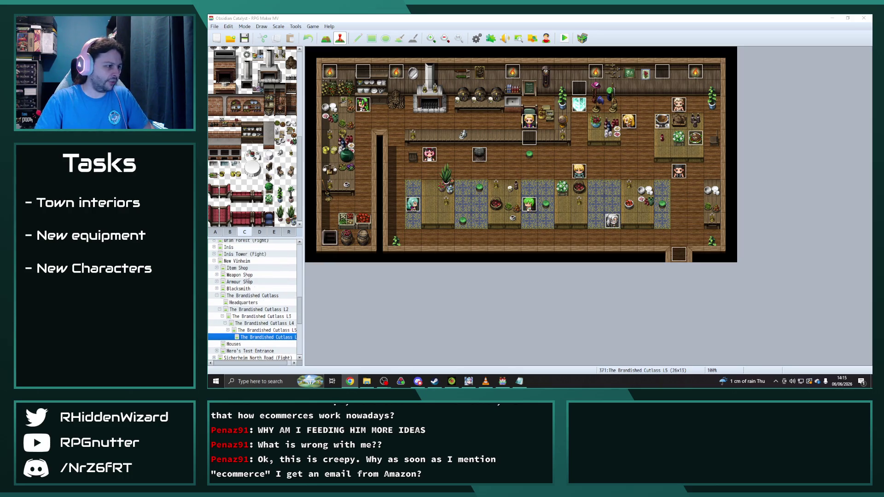
{"action": "left_click", "coordinate": [237, 260]}
Copy the BAR door event's page 5 into a new page 6 conditioned on switch 0361 NVTavernLevel5.
{"action": "scroll", "coordinate": [643, 272], "scroll_direction": "down", "scroll_amount": 2}
{"action": "double_click", "coordinate": [629, 238]}
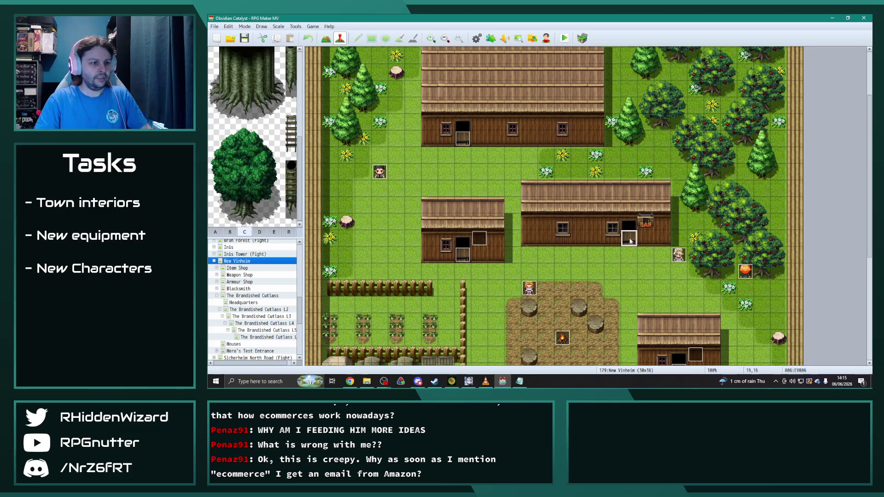
{"action": "left_click", "coordinate": [416, 102]}
{"action": "left_click", "coordinate": [559, 87]}
{"action": "left_click", "coordinate": [595, 88]}
{"action": "left_click", "coordinate": [470, 123]}
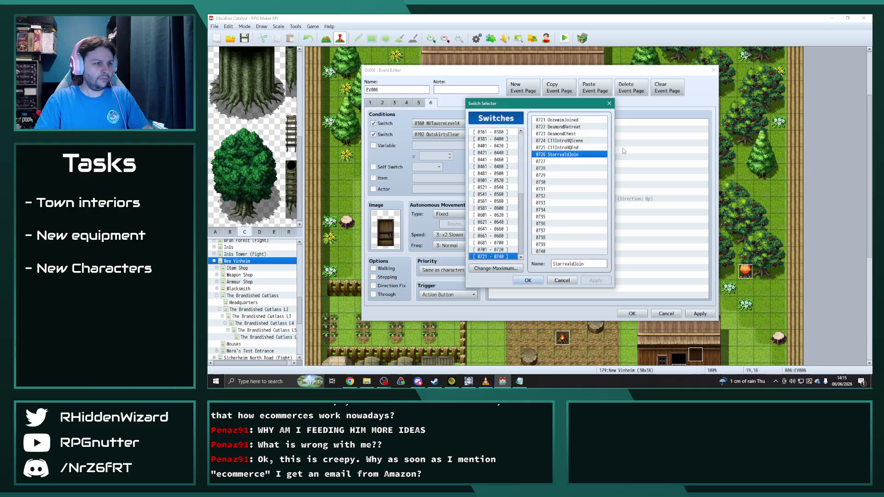
{"action": "left_click_drag", "start_coordinate": [492, 103], "coordinate": [576, 101]}
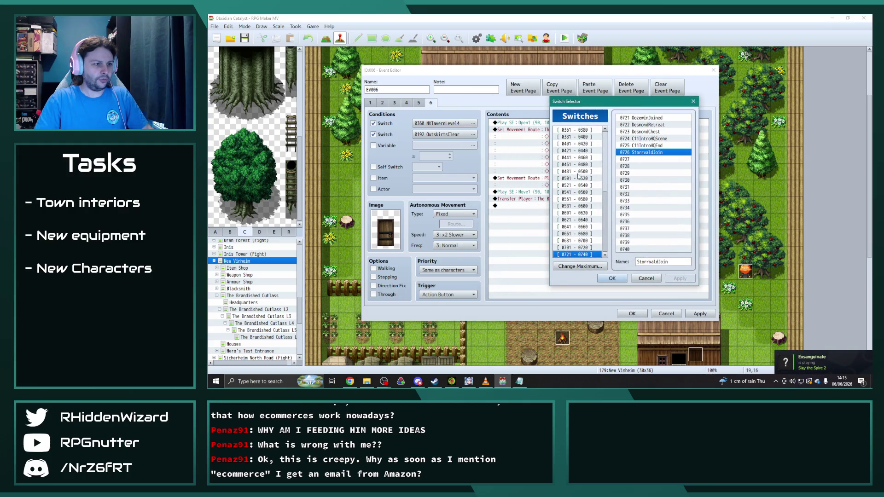
{"action": "left_click", "coordinate": [575, 131]}
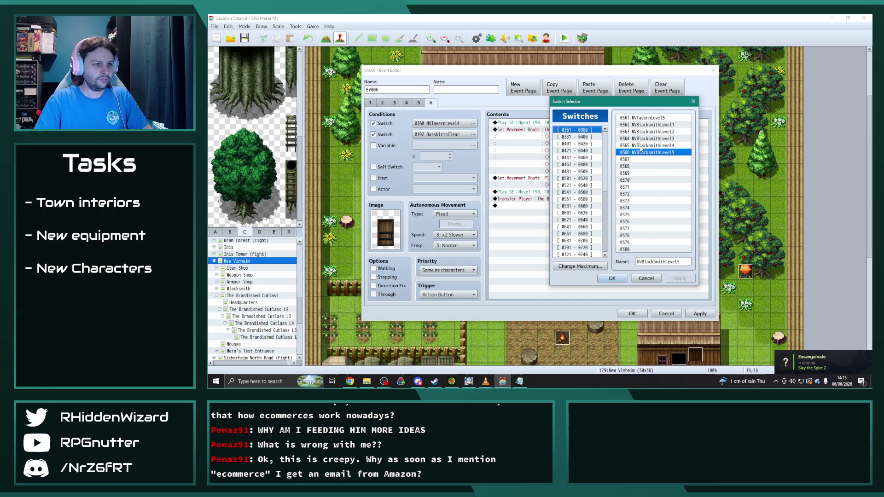
{"action": "left_click", "coordinate": [647, 119]}
{"action": "left_click", "coordinate": [612, 278]}
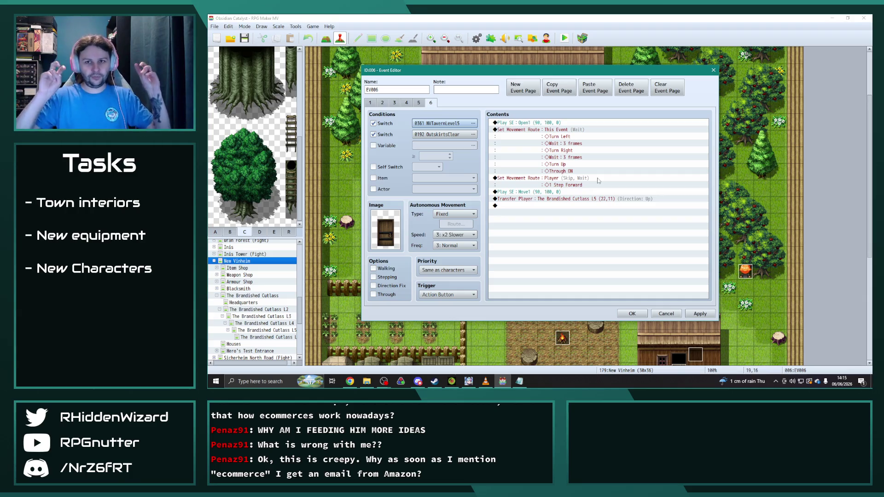
Retarget page 6's Transfer Player to the next Brandished Cutlass level map and save the event.
{"action": "double_click", "coordinate": [598, 199]}
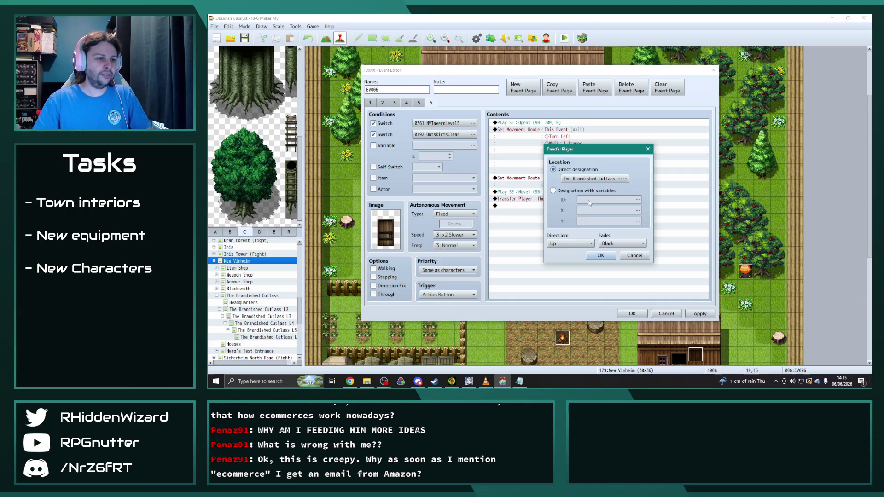
{"action": "left_click", "coordinate": [610, 179]}
{"action": "scroll", "coordinate": [478, 293], "scroll_direction": "down", "scroll_amount": 1}
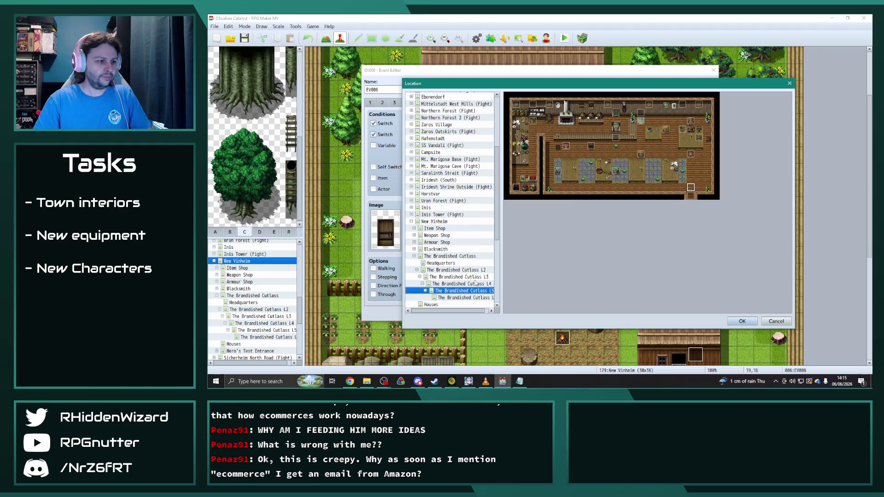
{"action": "left_click", "coordinate": [478, 294]}
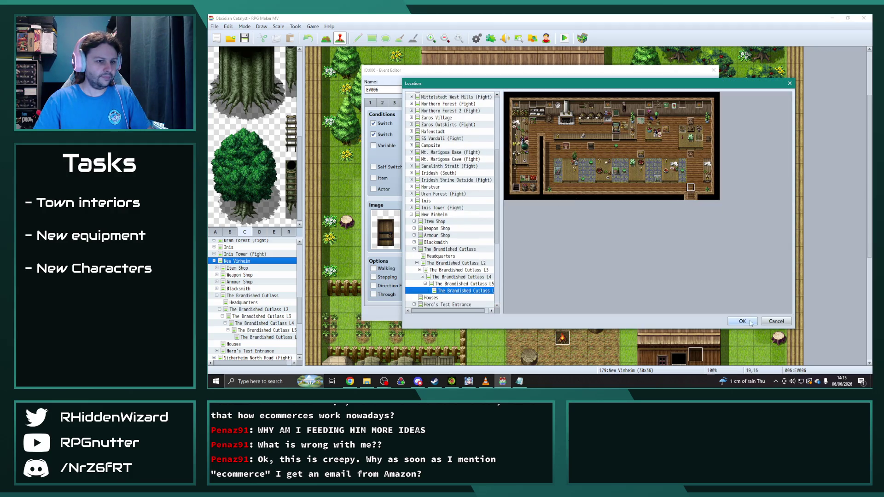
{"action": "left_click", "coordinate": [742, 321]}
{"action": "left_click", "coordinate": [642, 257]}
{"action": "left_click", "coordinate": [699, 314]}
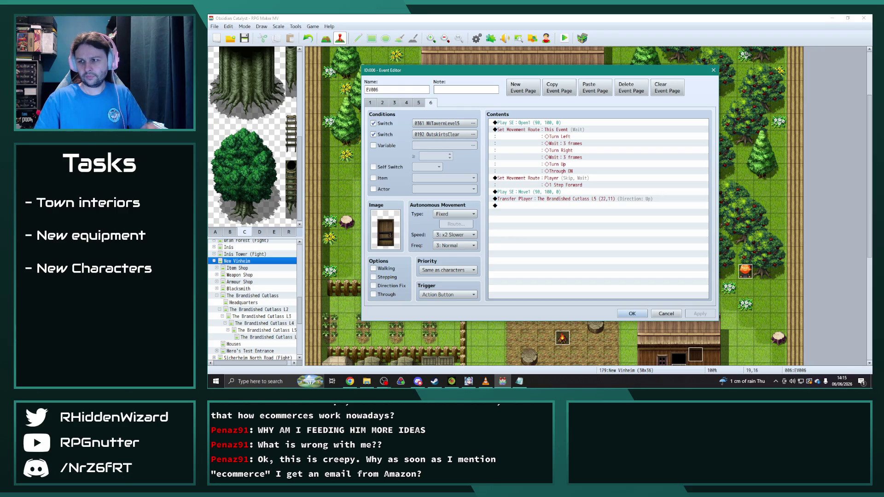
{"action": "key", "text": "alt+Tab"}
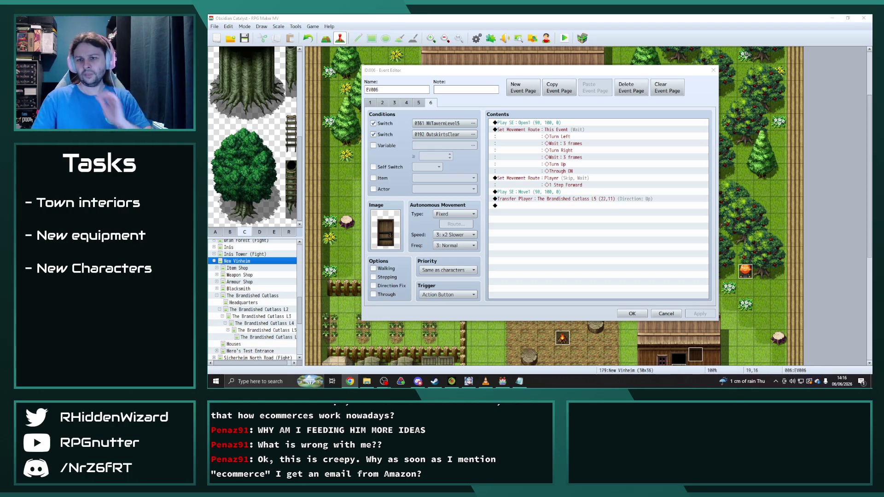
{"action": "left_click", "coordinate": [629, 313]}
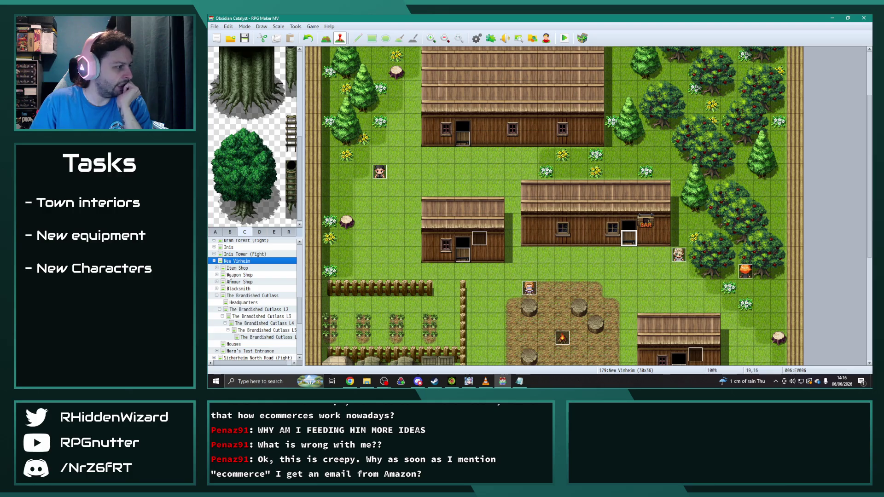
Open Item Shop L5 and review its Pirate event's first two pages.
{"action": "left_click", "coordinate": [217, 295]}
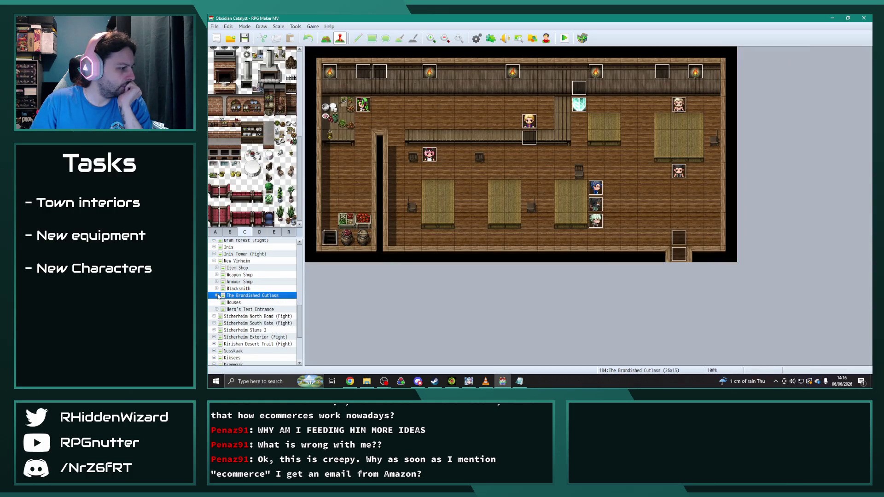
{"action": "left_click", "coordinate": [230, 268]}
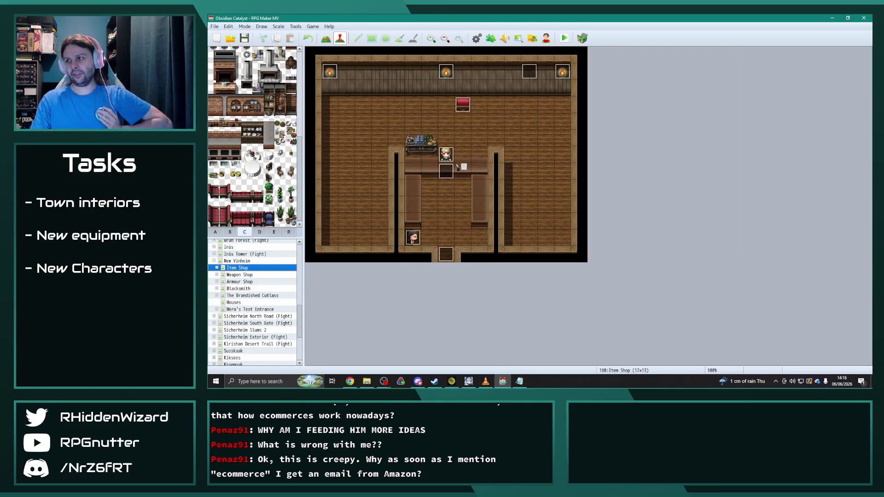
{"action": "left_click", "coordinate": [217, 267]}
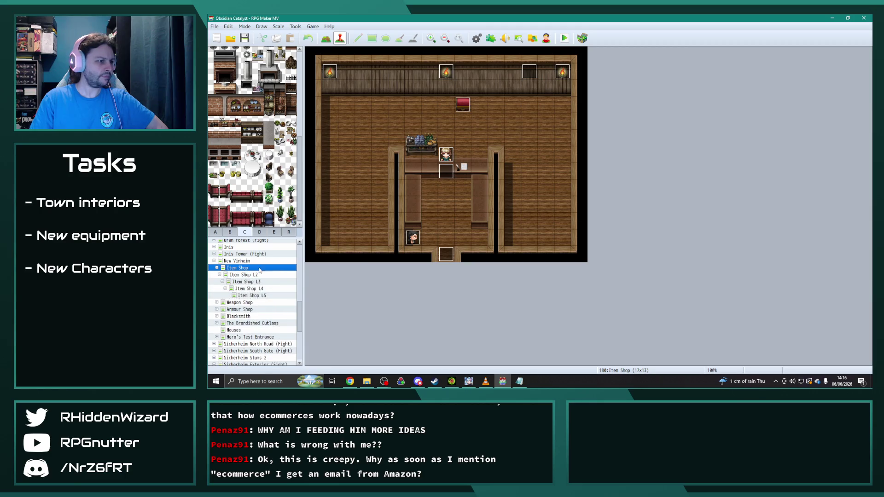
{"action": "left_click", "coordinate": [257, 296]}
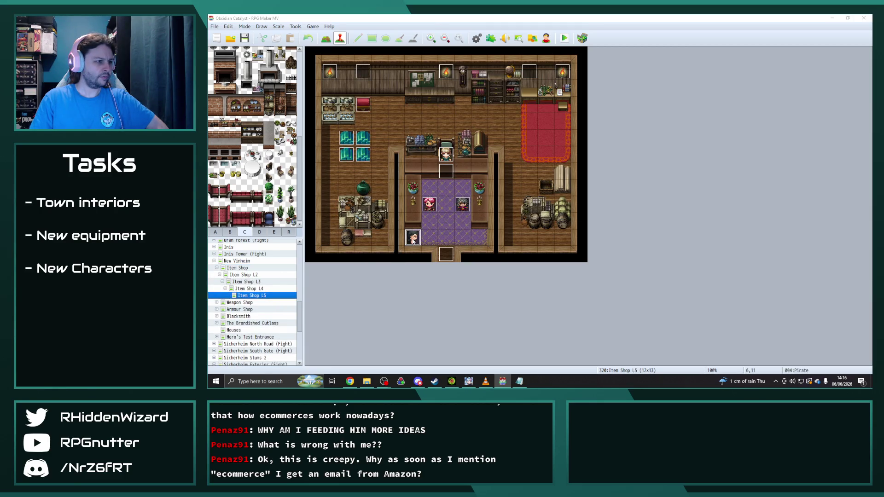
{"action": "double_click", "coordinate": [413, 238]}
{"action": "left_click", "coordinate": [383, 103]}
{"action": "left_click", "coordinate": [371, 103]}
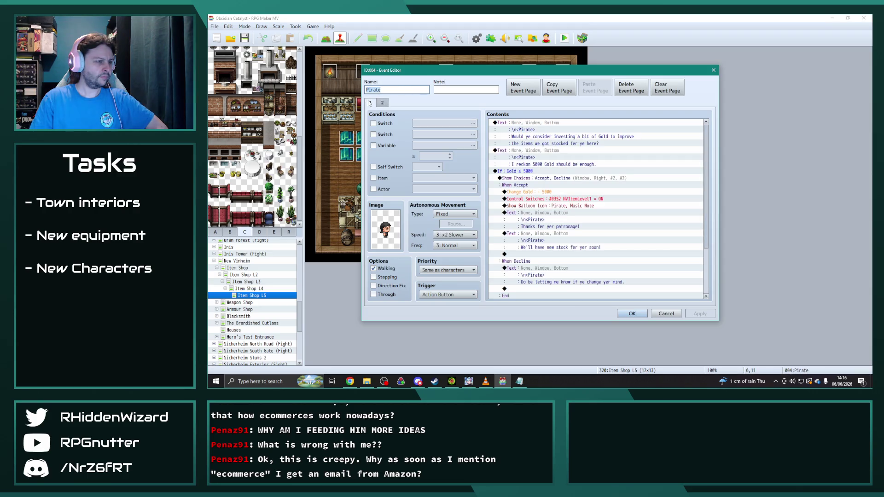
{"action": "left_click", "coordinate": [632, 313]}
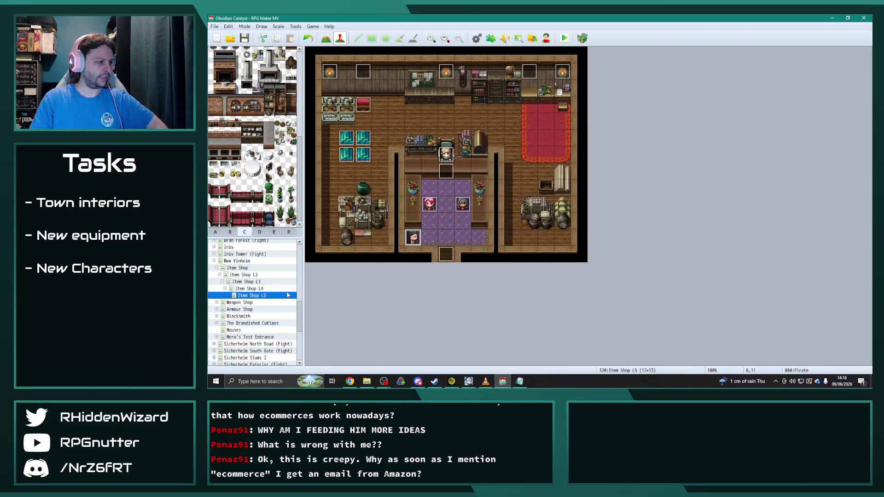
Copy page 3, the 14000 Gold offer, from Item Shop L4's Pirate event.
{"action": "left_click", "coordinate": [266, 288]}
{"action": "double_click", "coordinate": [412, 238]}
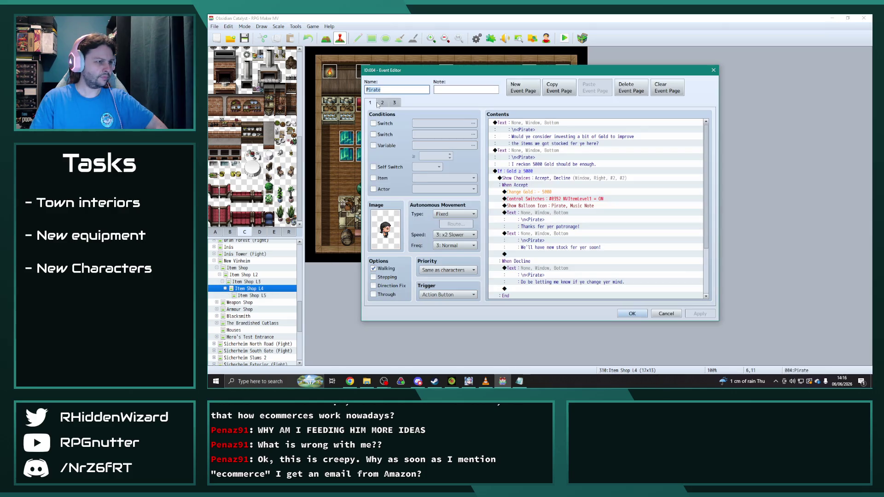
{"action": "left_click", "coordinate": [393, 103]}
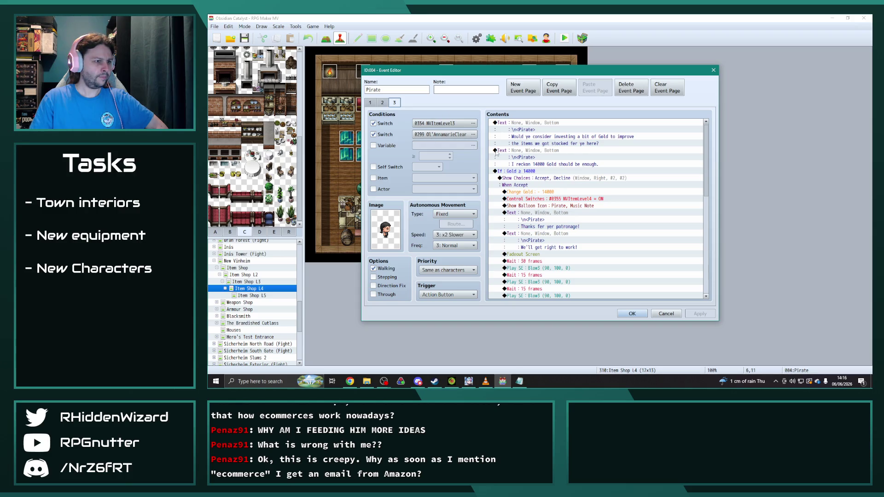
{"action": "left_click", "coordinate": [562, 90]}
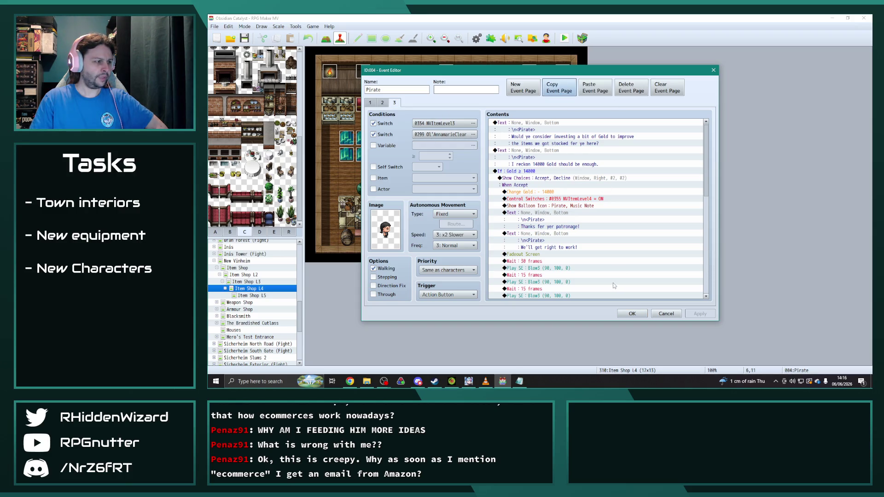
{"action": "left_click", "coordinate": [632, 313]}
Paste the copied page as page 3 of Item Shop L5's Pirate event.
{"action": "left_click", "coordinate": [251, 295]}
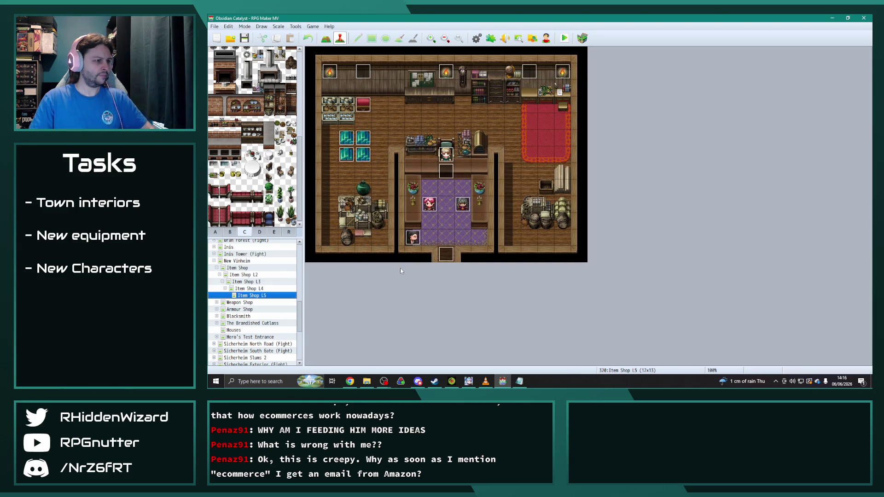
{"action": "double_click", "coordinate": [413, 237]}
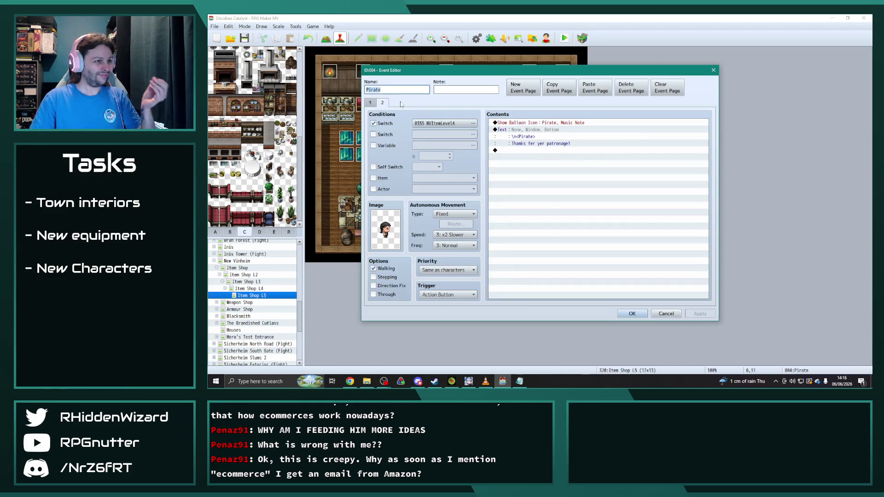
{"action": "left_click", "coordinate": [594, 88]}
{"action": "left_click", "coordinate": [472, 124]}
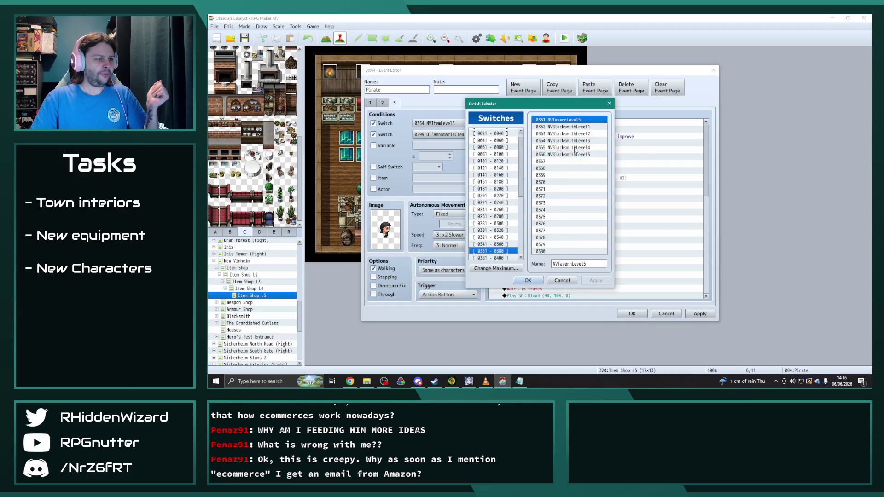
Set page 3's switch conditions to 0355 NVItemLevel4 and 0725 C11IntroHQEnd.
{"action": "left_click", "coordinate": [502, 244]}
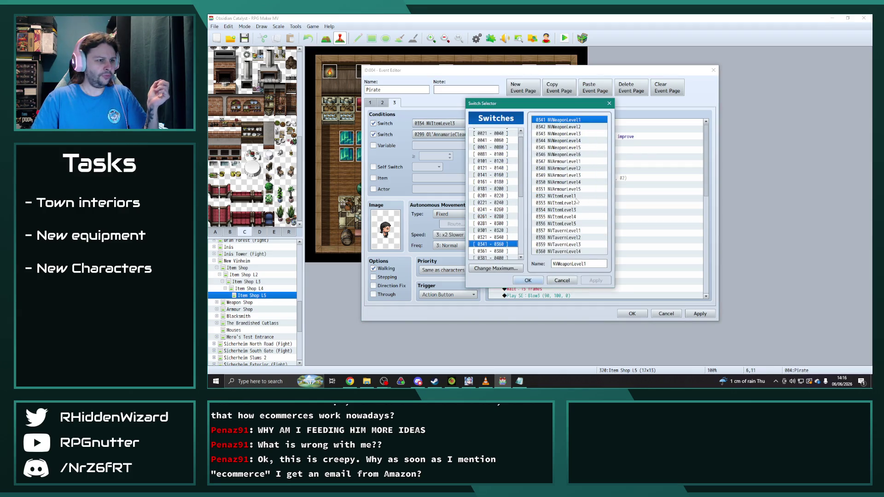
{"action": "double_click", "coordinate": [575, 217]}
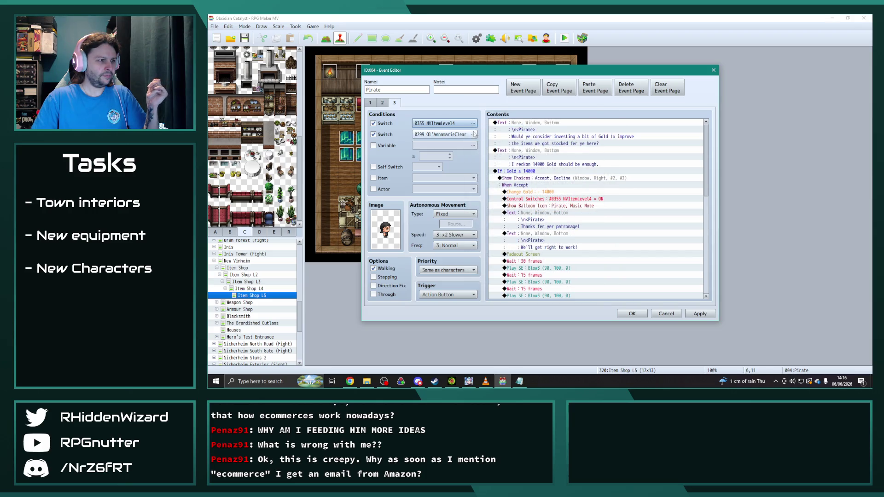
{"action": "left_click", "coordinate": [473, 134]}
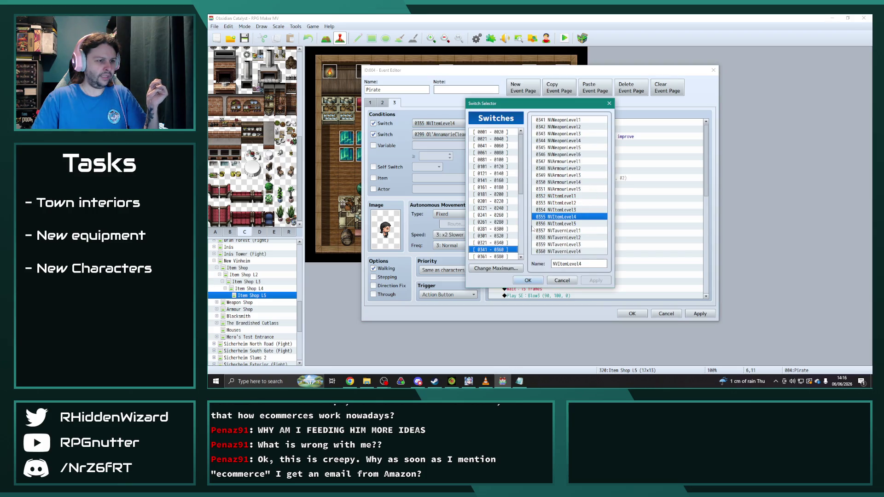
{"action": "left_click_drag", "start_coordinate": [522, 170], "coordinate": [525, 238]}
{"action": "left_click", "coordinate": [495, 257]}
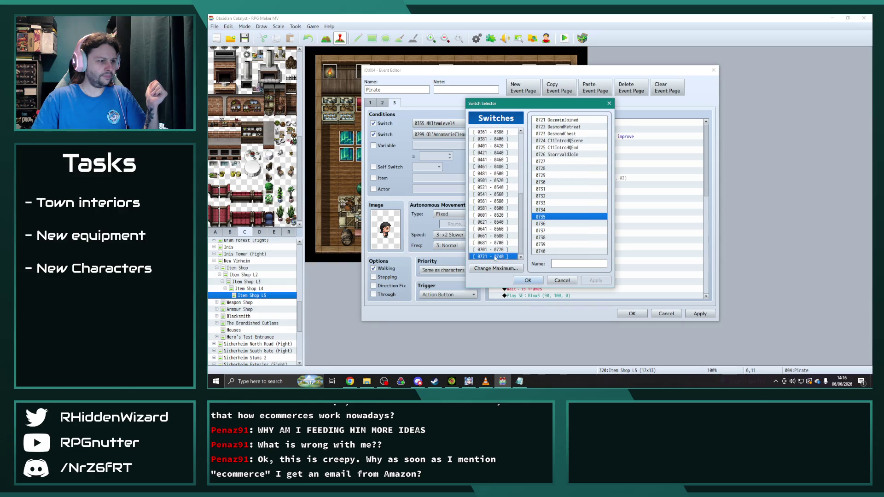
{"action": "double_click", "coordinate": [574, 147]}
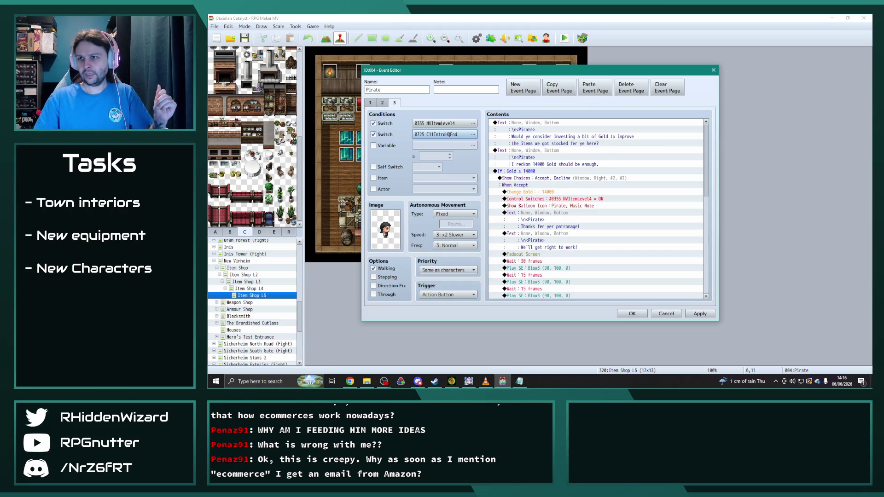
Raise the If Gold check and the dialogue's quoted price to 17000 Gold.
{"action": "key", "text": "alt+Tab"}
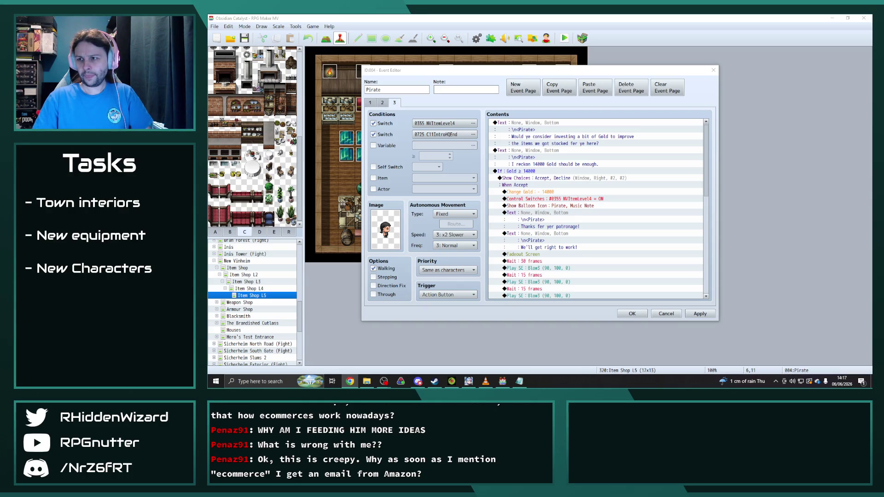
{"action": "left_click", "coordinate": [529, 171]}
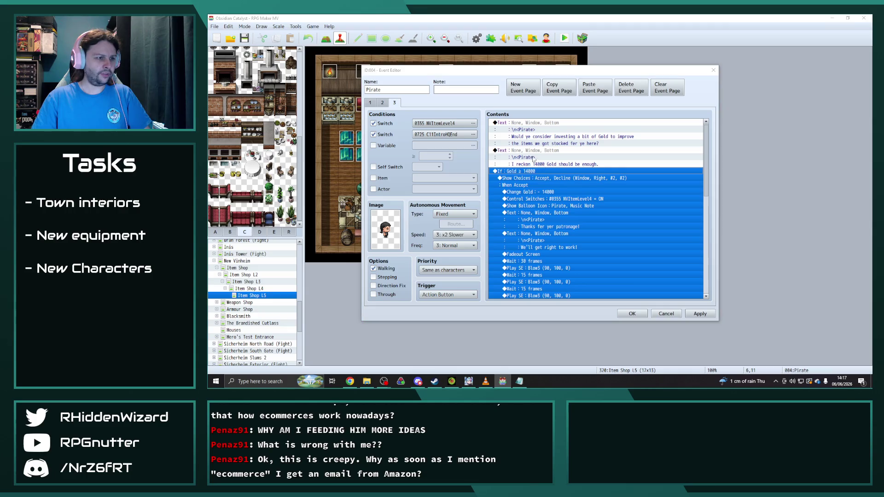
{"action": "key", "text": "Return"}
{"action": "type", "text": "1"}
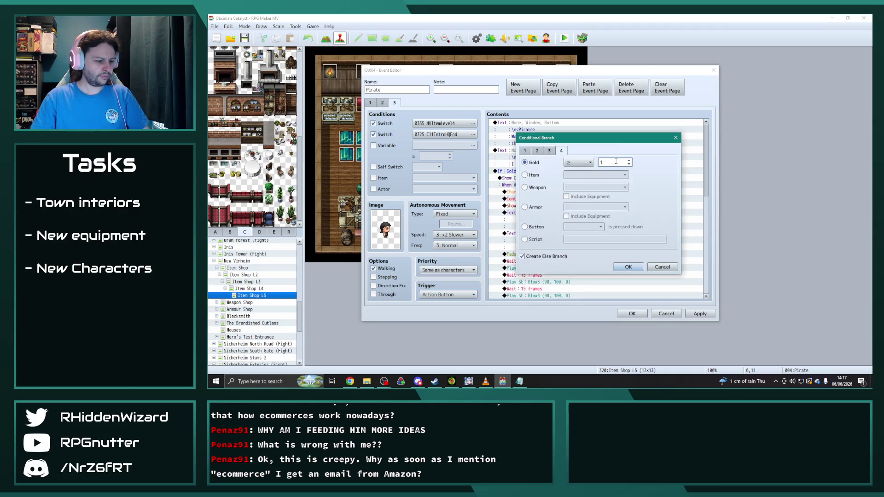
{"action": "type", "text": "7000"}
{"action": "left_click", "coordinate": [628, 267]}
{"action": "left_click", "coordinate": [542, 165]}
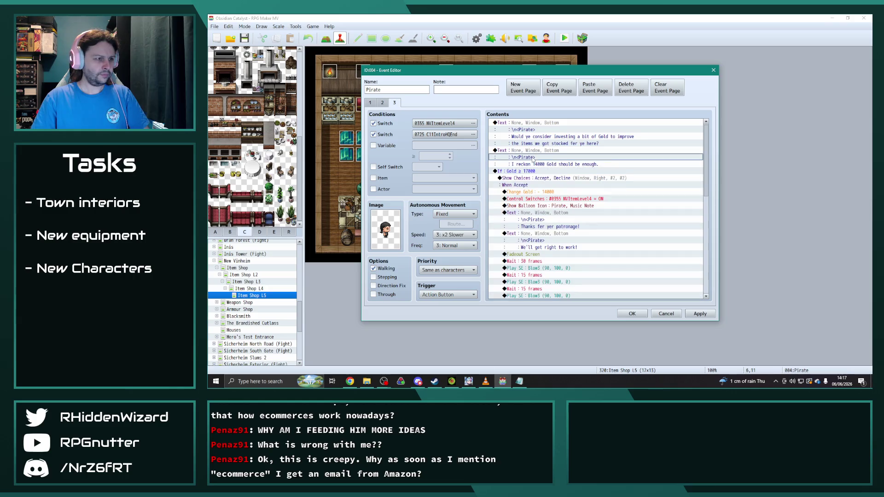
{"action": "double_click", "coordinate": [542, 164]}
{"action": "left_click", "coordinate": [569, 190]}
{"action": "key", "text": "Delete"}
{"action": "type", "text": "7"}
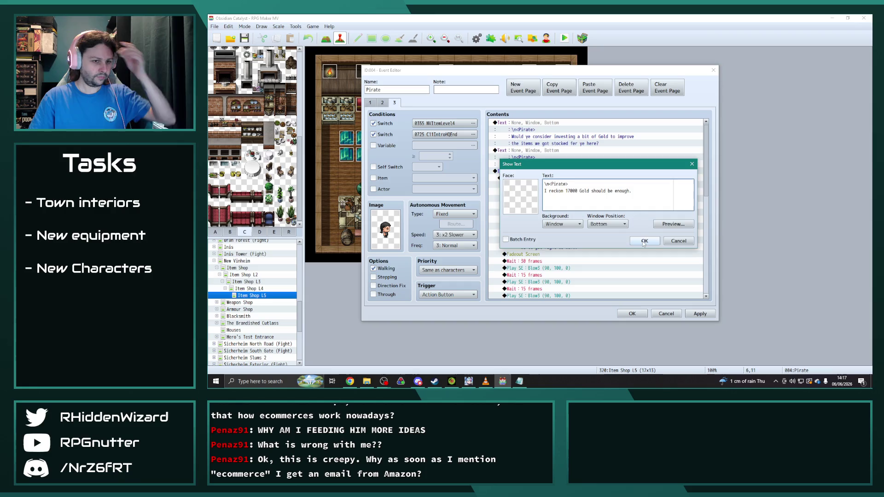
{"action": "left_click", "coordinate": [644, 241]}
Make the Change Gold command deduct 17000.
{"action": "left_click", "coordinate": [553, 192]}
{"action": "double_click", "coordinate": [554, 192]}
{"action": "double_click", "coordinate": [596, 211]}
{"action": "type", "text": "17000"}
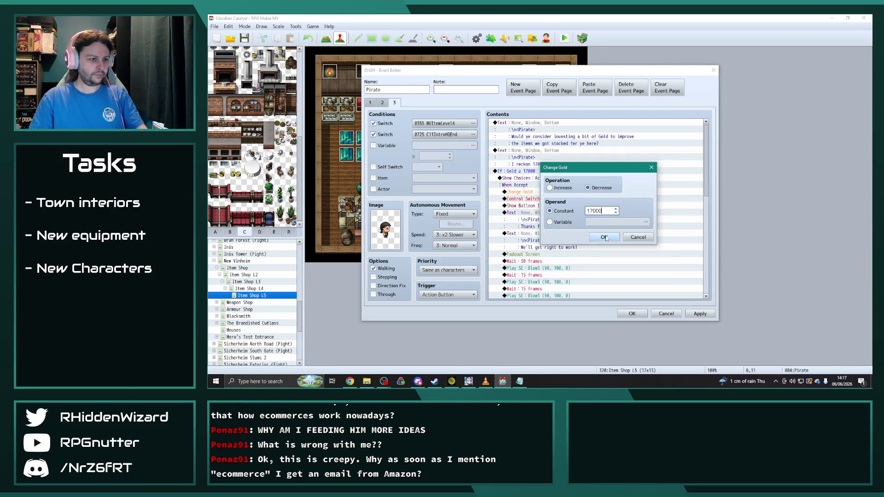
{"action": "left_click", "coordinate": [605, 237]}
Change the Control Switches command to turn 0356 NVItemLevel5 ON.
{"action": "scroll", "coordinate": [596, 229], "scroll_direction": "down", "scroll_amount": 2}
{"action": "left_click", "coordinate": [585, 172]}
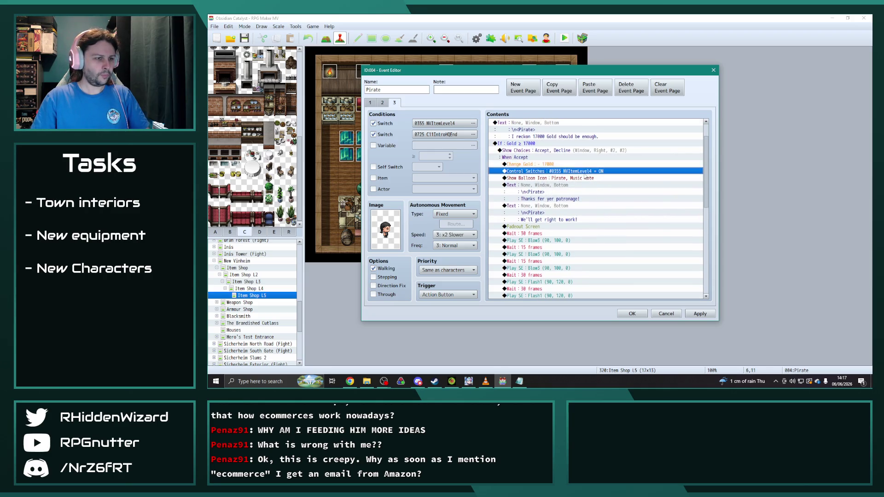
{"action": "double_click", "coordinate": [584, 172]}
{"action": "left_click", "coordinate": [641, 190]}
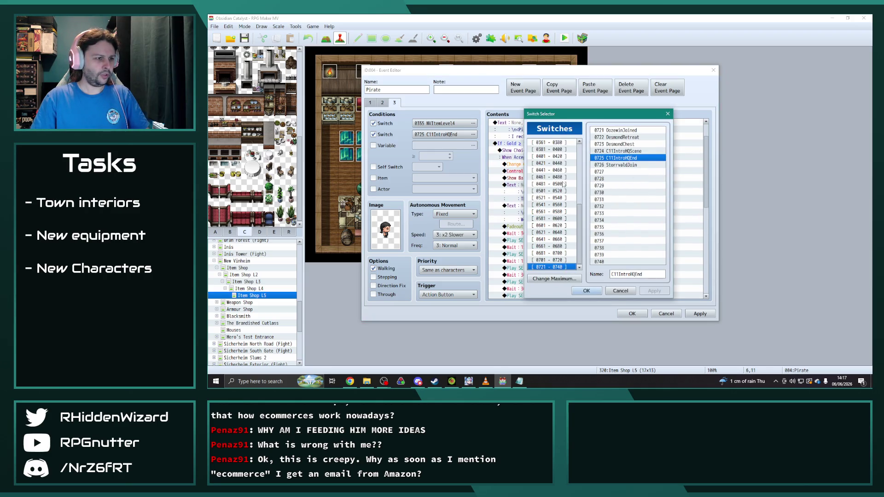
{"action": "left_click", "coordinate": [555, 143]}
{"action": "scroll", "coordinate": [552, 147], "scroll_direction": "up", "scroll_amount": 1}
{"action": "left_click", "coordinate": [557, 143]}
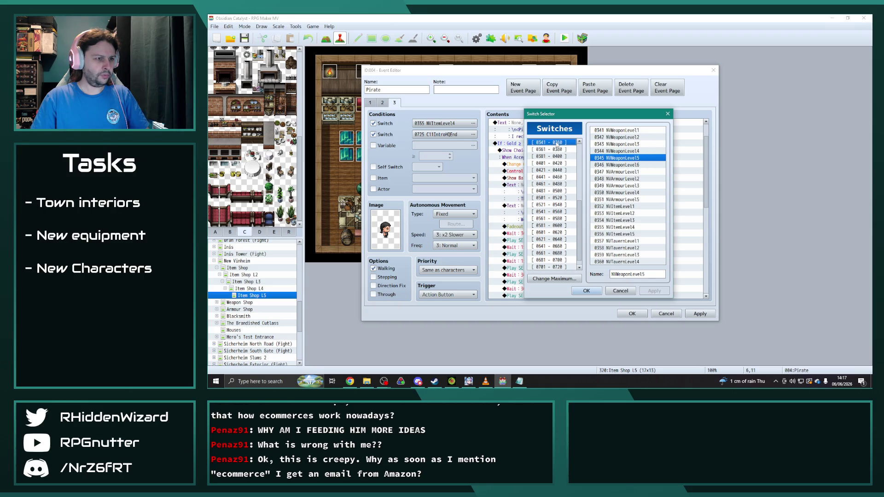
{"action": "double_click", "coordinate": [636, 234]}
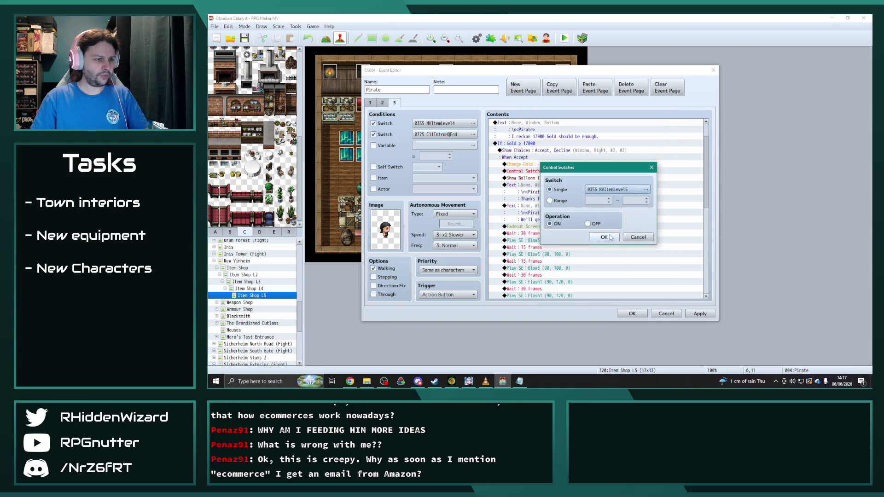
{"action": "left_click", "coordinate": [610, 238]}
Apply the edits and close the Pirate event with OK.
{"action": "scroll", "coordinate": [610, 238], "scroll_direction": "down", "scroll_amount": 10}
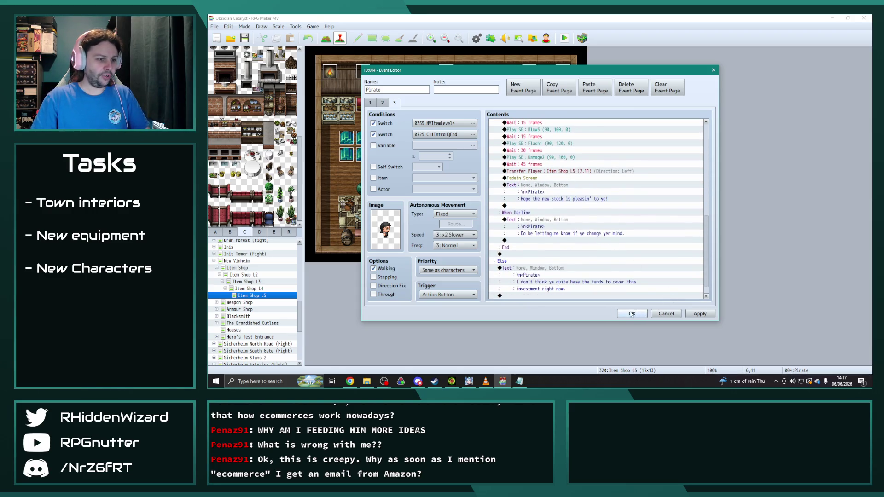
{"action": "scroll", "coordinate": [649, 267], "scroll_direction": "down", "scroll_amount": 1}
{"action": "left_click", "coordinate": [710, 316]}
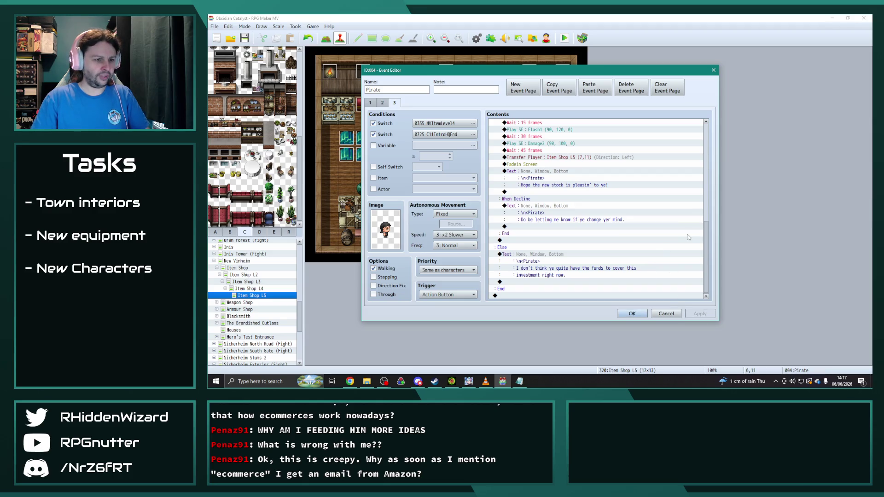
{"action": "left_click_drag", "start_coordinate": [708, 259], "coordinate": [704, 150]}
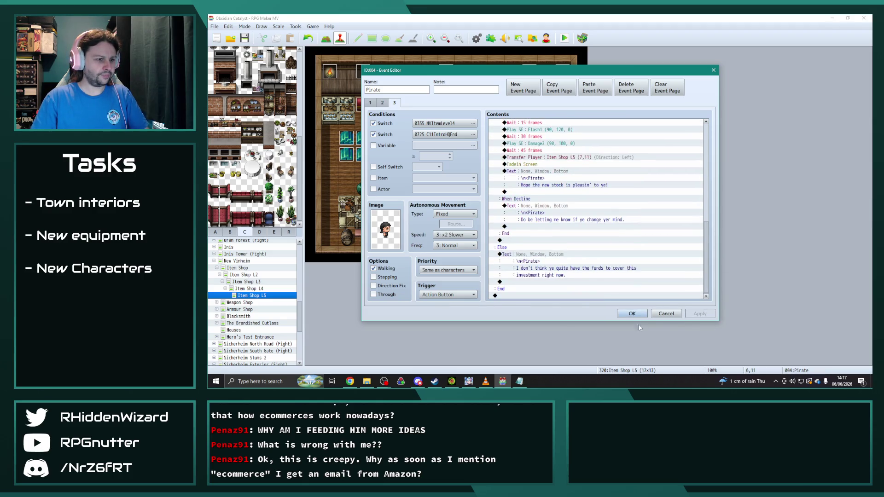
{"action": "left_click", "coordinate": [634, 314]}
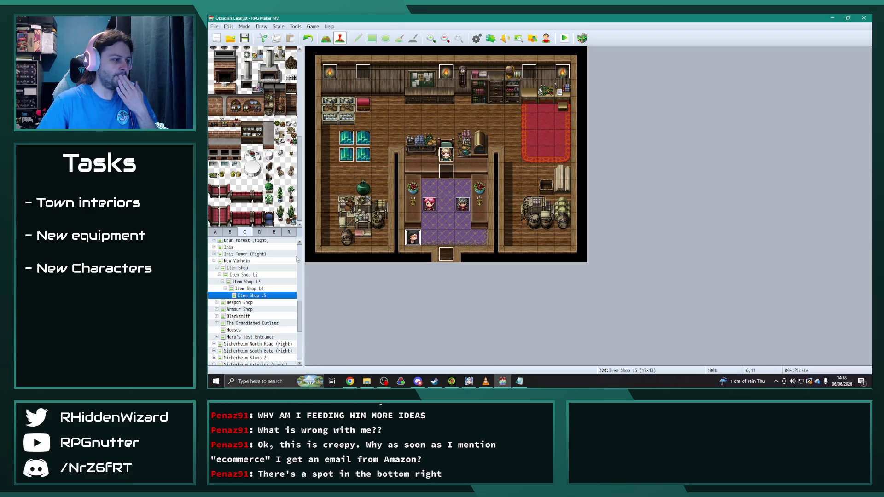
{"action": "left_click", "coordinate": [256, 296]}
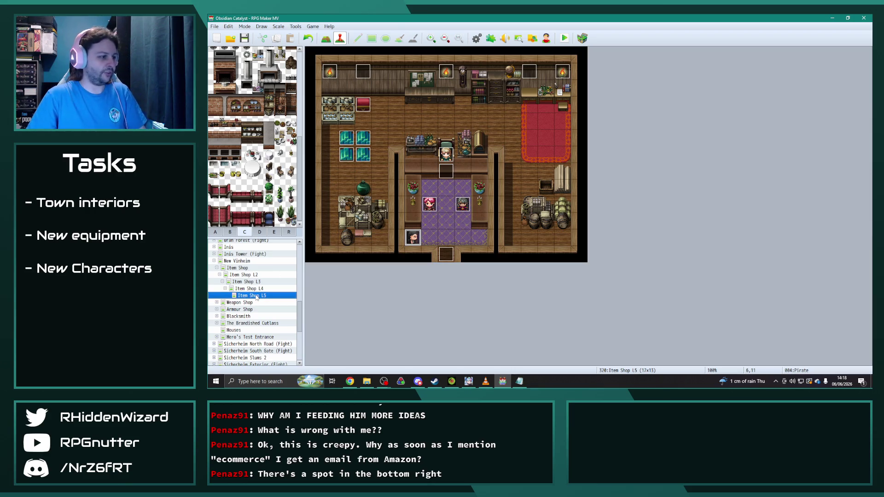
Duplicate the Item Shop L5 map and rename the copy Item Shop L6.
{"action": "key", "text": "ctrl+v"}
{"action": "right_click", "coordinate": [262, 284]}
{"action": "key", "text": "Escape"}
{"action": "key", "text": "space"}
{"action": "left_click", "coordinate": [432, 117]}
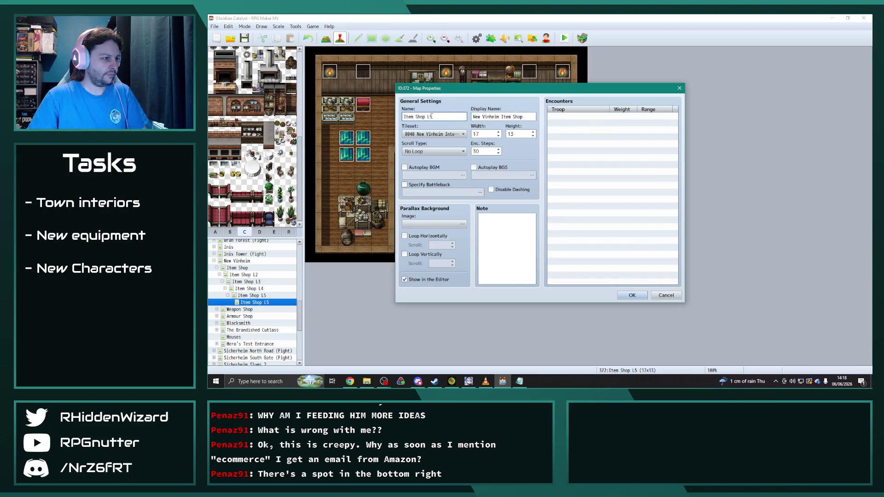
{"action": "key", "text": "BackSpace"}
{"action": "type", "text": "6"}
{"action": "left_click", "coordinate": [632, 295]}
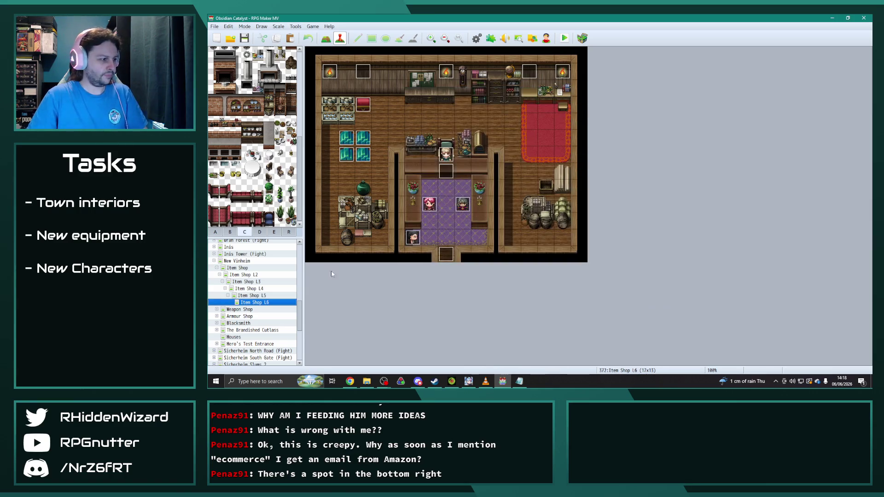
Delete page 3 from Item Shop L6's Pirate event.
{"action": "left_click", "coordinate": [266, 304]}
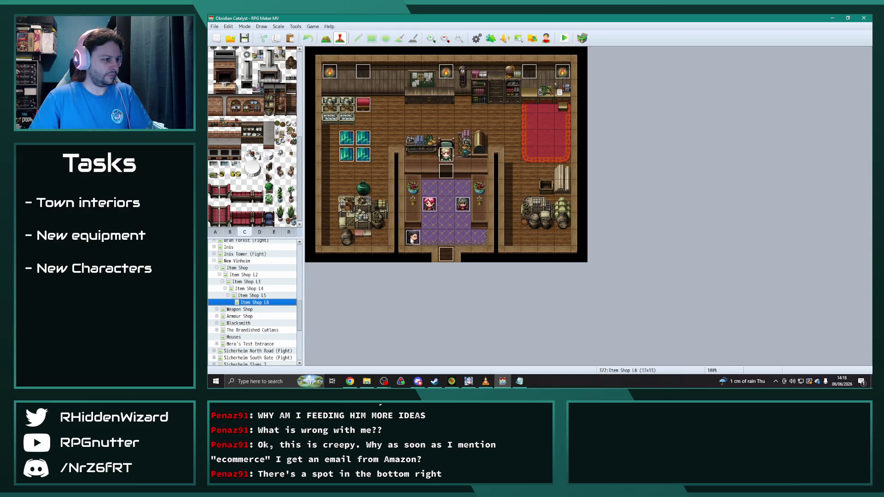
{"action": "double_click", "coordinate": [413, 238]}
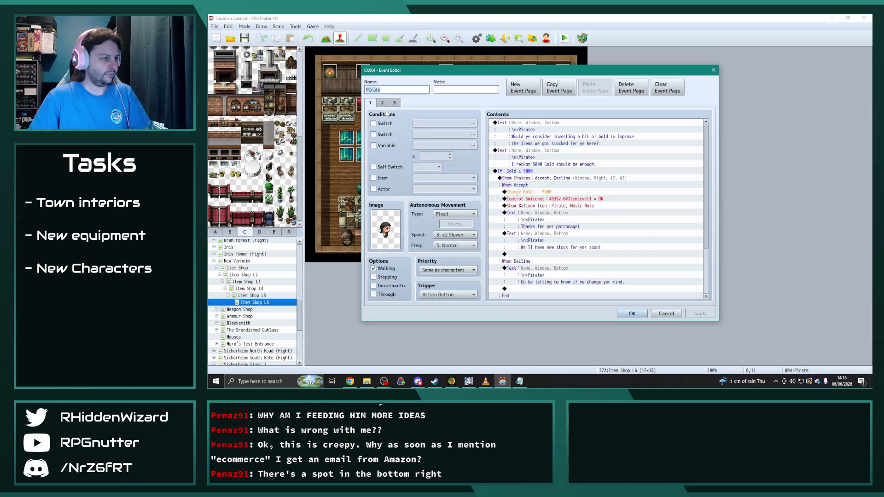
{"action": "left_click", "coordinate": [383, 103]}
{"action": "left_click", "coordinate": [395, 103]}
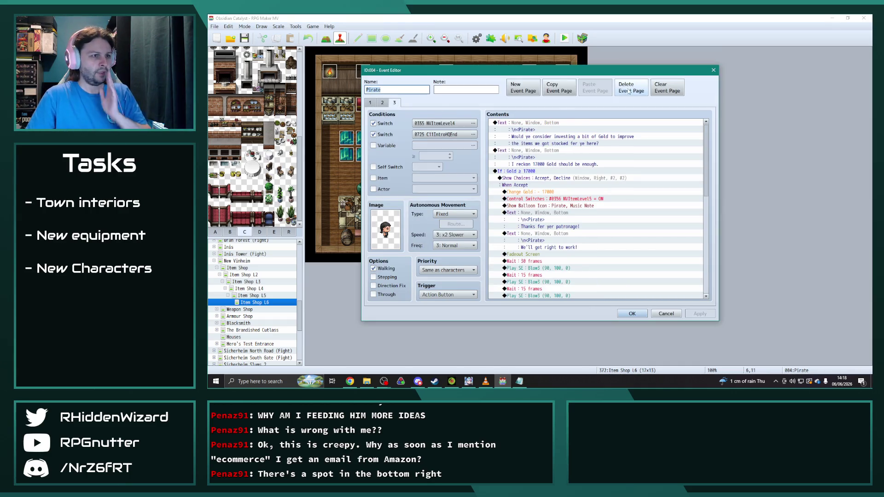
{"action": "left_click", "coordinate": [631, 87]}
Make page 2 require NVItemLevel5, then apply and close the event.
{"action": "left_click", "coordinate": [474, 124]}
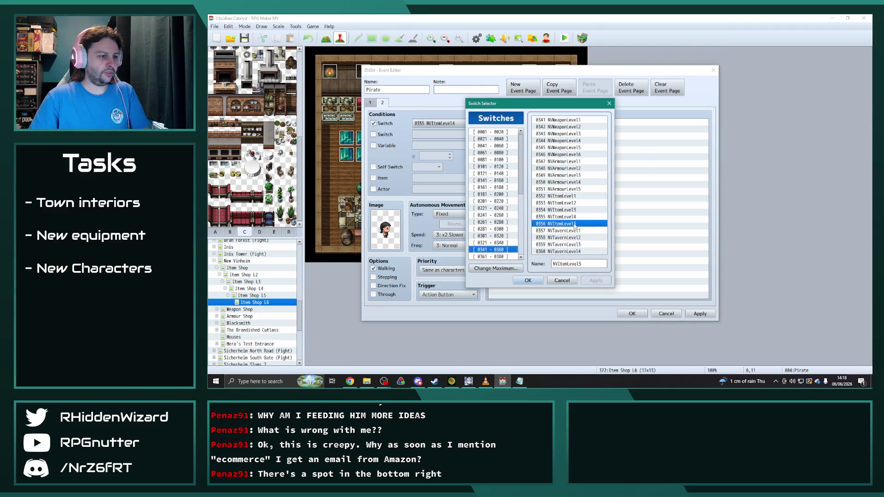
{"action": "left_click", "coordinate": [528, 280]}
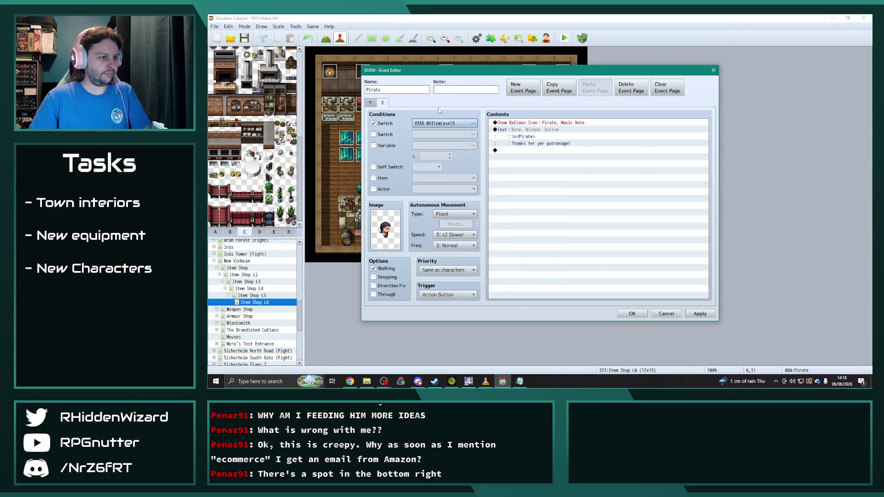
{"action": "left_click", "coordinate": [370, 103]}
{"action": "left_click", "coordinate": [698, 314]}
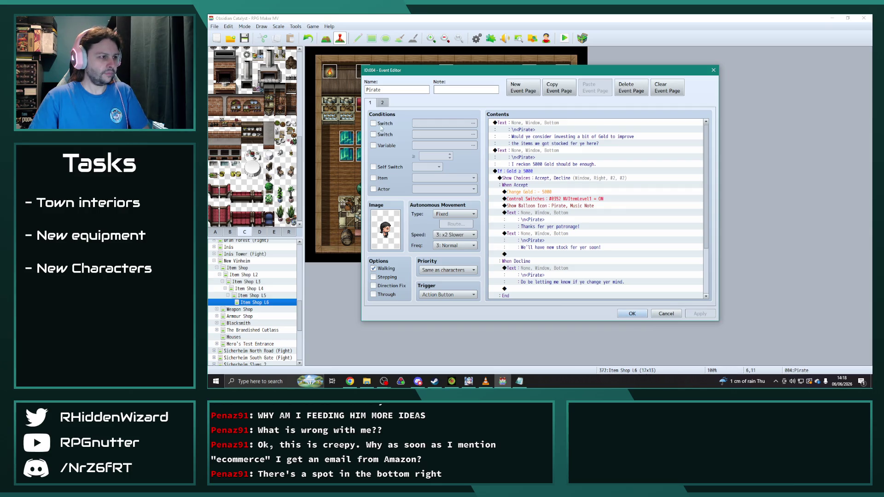
{"action": "left_click", "coordinate": [383, 102]}
{"action": "left_click", "coordinate": [632, 313]}
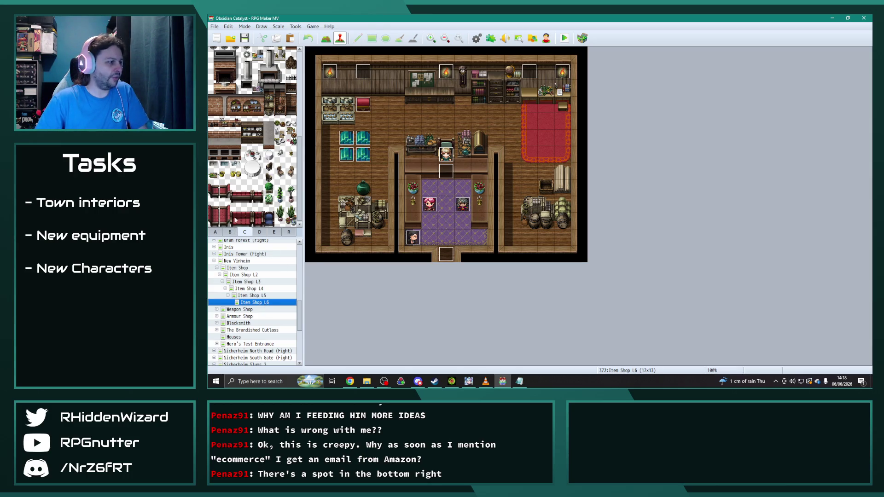
Change the teal crystal event's sprite to the blue crystal and reposition the crystals.
{"action": "double_click", "coordinate": [363, 139]}
{"action": "double_click", "coordinate": [386, 229]}
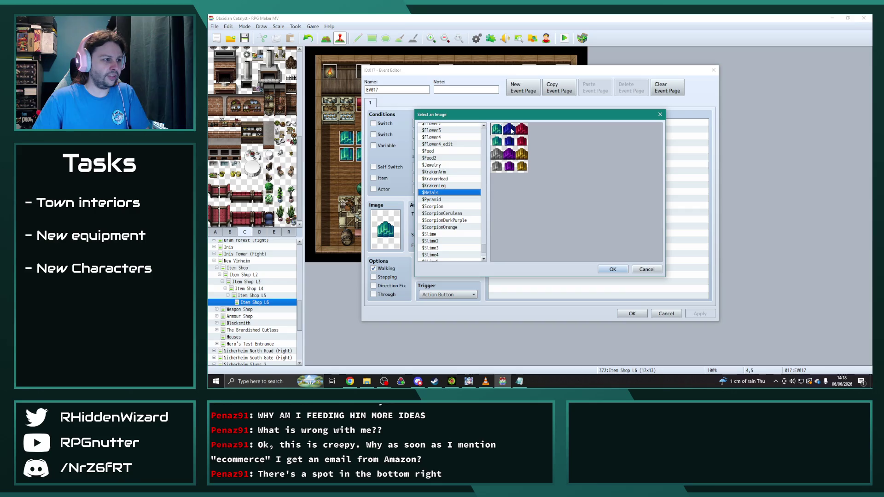
{"action": "double_click", "coordinate": [510, 131]}
{"action": "left_click", "coordinate": [631, 314]}
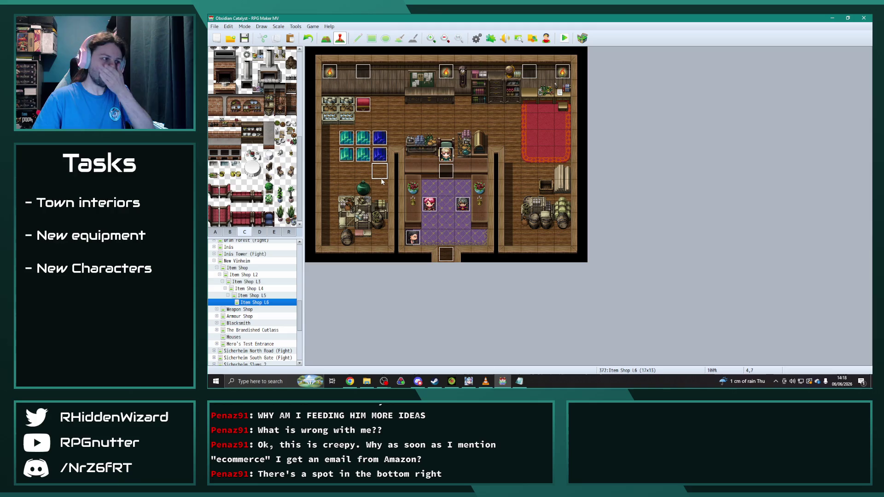
{"action": "left_click_drag", "start_coordinate": [363, 154], "coordinate": [347, 170]}
{"action": "mouse_move", "coordinate": [363, 137]}
{"action": "left_mouse_down"}
{"action": "mouse_move", "coordinate": [363, 171]}
{"action": "mouse_move", "coordinate": [364, 138]}
{"action": "left_mouse_up"}
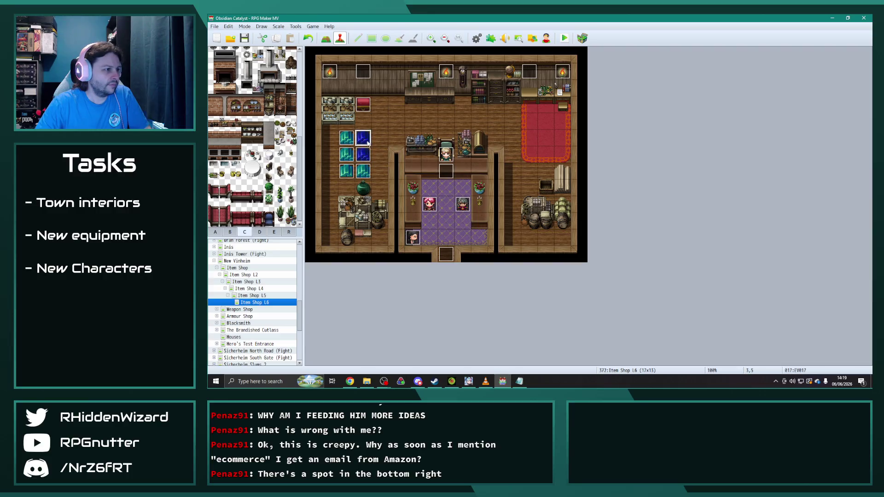
Paste a copy of the blue crystal on the next tile and shift it down one tile.
{"action": "left_click", "coordinate": [378, 142]}
{"action": "key", "text": "ctrl+v"}
{"action": "left_click", "coordinate": [383, 177]}
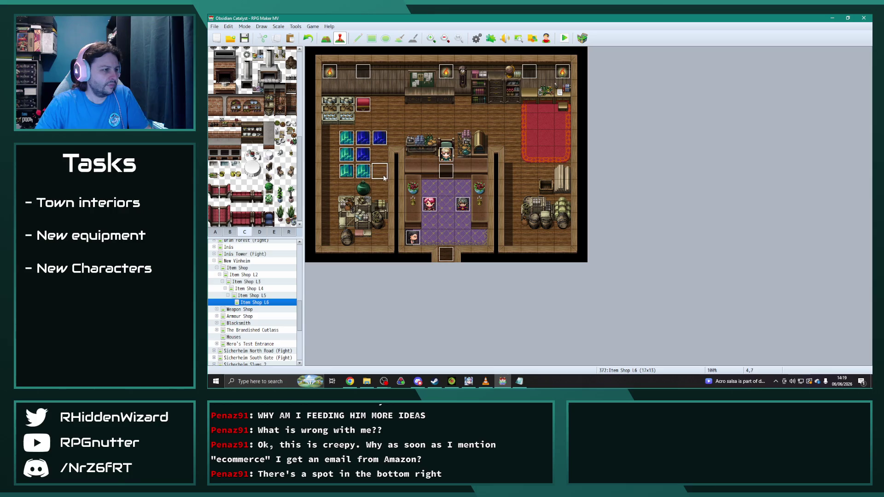
{"action": "left_click_drag", "start_coordinate": [380, 139], "coordinate": [379, 156]}
{"action": "left_click", "coordinate": [379, 188]}
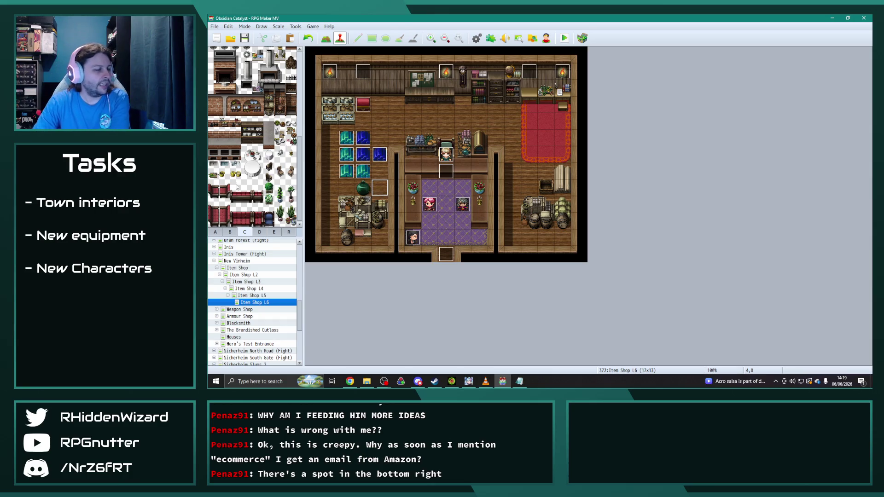
Paint two-tile bottle shelves from tileset tab E onto the back wall.
{"action": "left_click", "coordinate": [274, 232]}
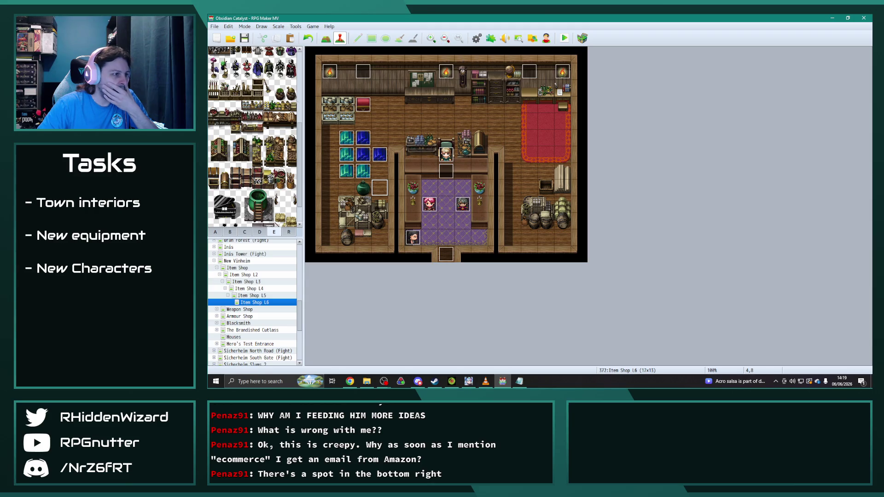
{"action": "left_click_drag", "start_coordinate": [245, 106], "coordinate": [256, 106]}
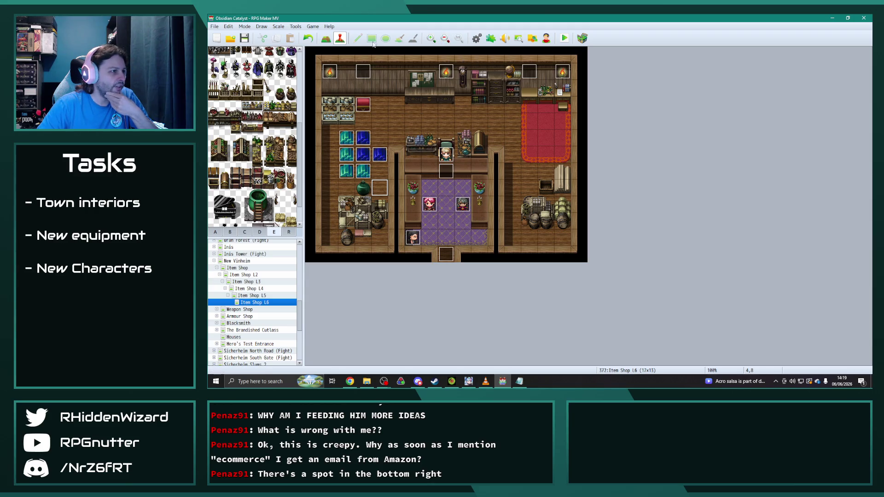
{"action": "left_click", "coordinate": [325, 38]}
{"action": "left_click", "coordinate": [375, 91]}
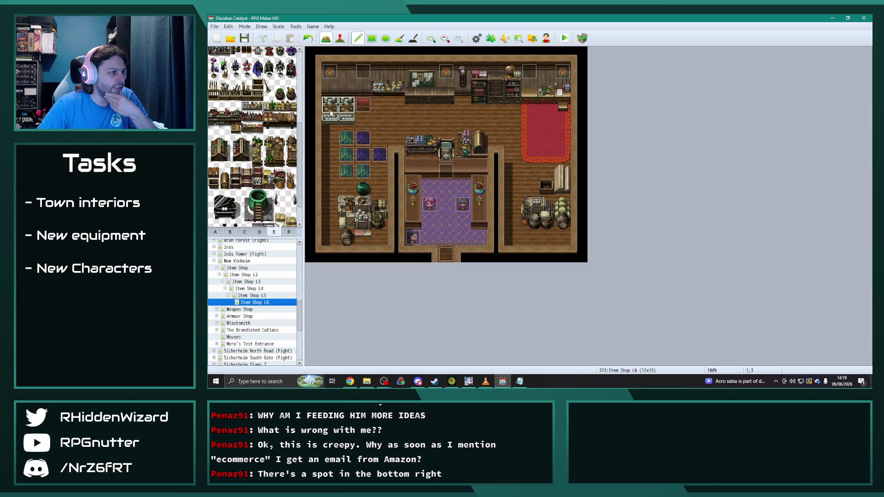
{"action": "left_click_drag", "start_coordinate": [269, 106], "coordinate": [290, 105]}
{"action": "left_click", "coordinate": [330, 87]}
{"action": "key", "text": "ctrl+z"}
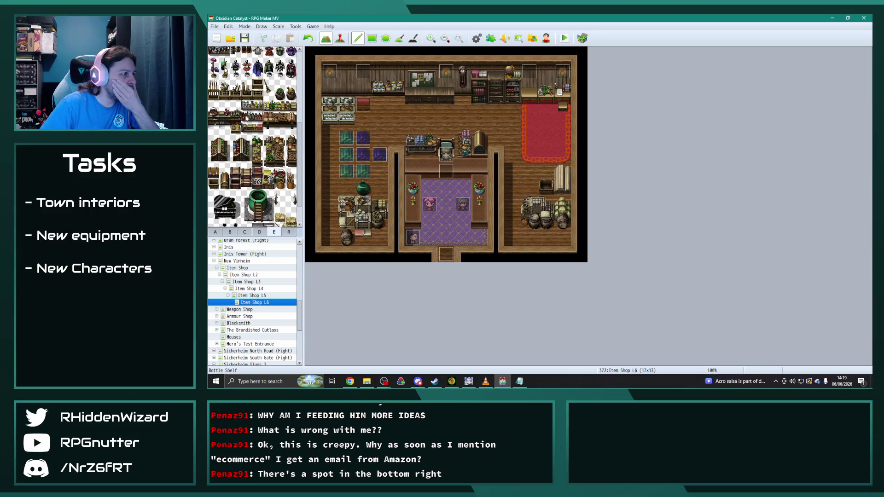
{"action": "left_click_drag", "start_coordinate": [253, 117], "coordinate": [246, 118]}
{"action": "left_click", "coordinate": [347, 87]}
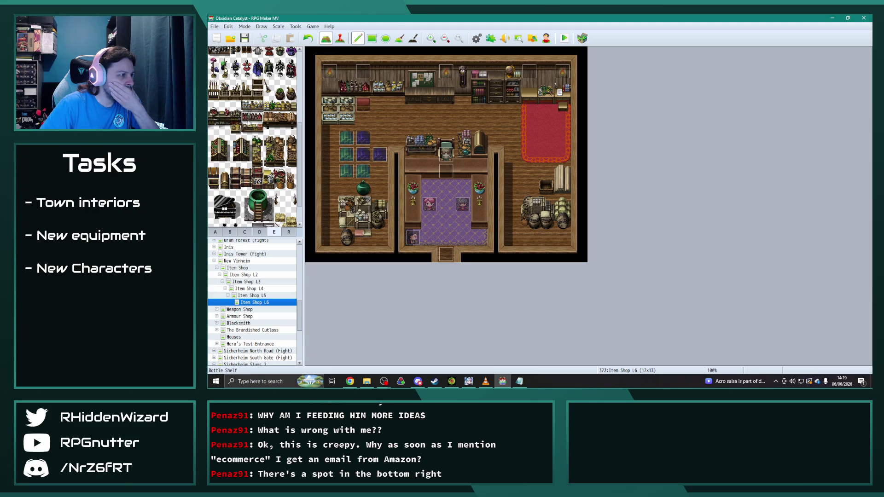
{"action": "left_click", "coordinate": [256, 131]}
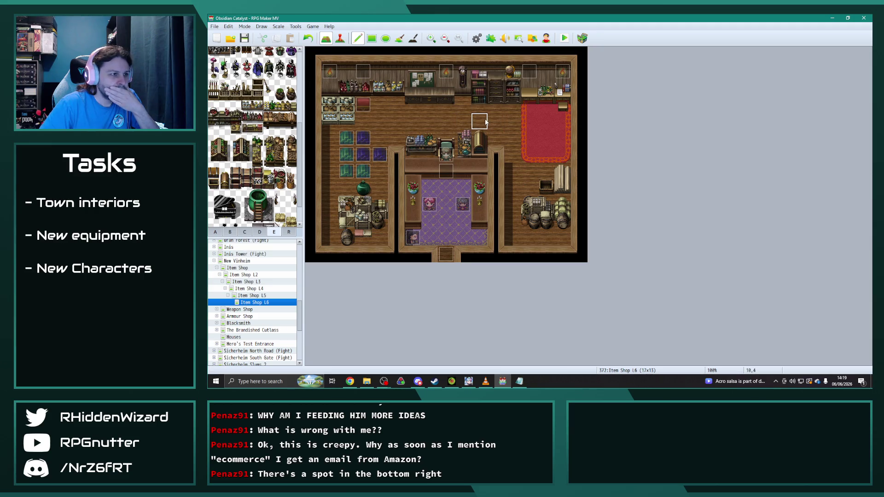
Rearrange the crystal events into two rows, moving a blue crystal to the top row.
{"action": "left_click", "coordinate": [340, 38]}
{"action": "mouse_move", "coordinate": [346, 139]}
{"action": "left_mouse_down"}
{"action": "mouse_move", "coordinate": [330, 138]}
{"action": "mouse_move", "coordinate": [346, 142]}
{"action": "mouse_move", "coordinate": [329, 155]}
{"action": "mouse_move", "coordinate": [382, 132]}
{"action": "left_mouse_up"}
{"action": "left_click", "coordinate": [383, 149]}
{"action": "mouse_move", "coordinate": [346, 172]}
{"action": "left_mouse_down"}
{"action": "mouse_move", "coordinate": [346, 155]}
{"action": "mouse_move", "coordinate": [363, 155]}
{"action": "left_mouse_up"}
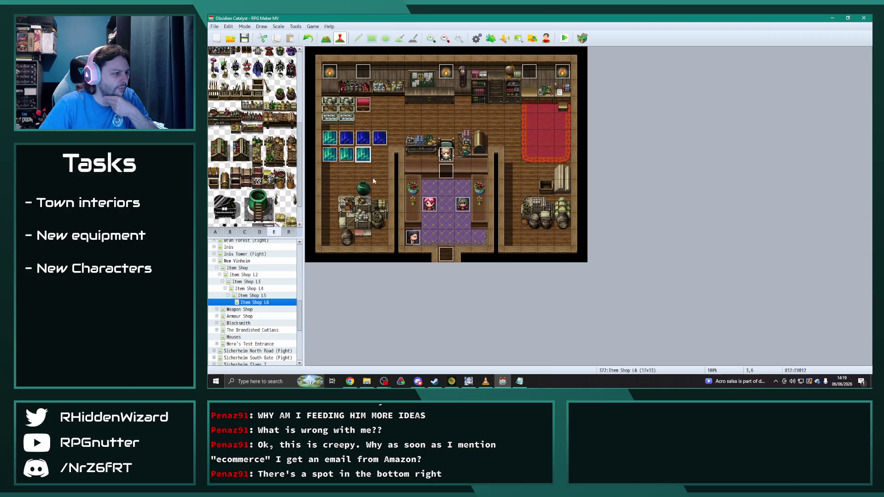
Browse tileset tabs B, C and D for cabinet tiles.
{"action": "left_click", "coordinate": [326, 38]}
{"action": "scroll", "coordinate": [253, 138], "scroll_direction": "down", "scroll_amount": 2}
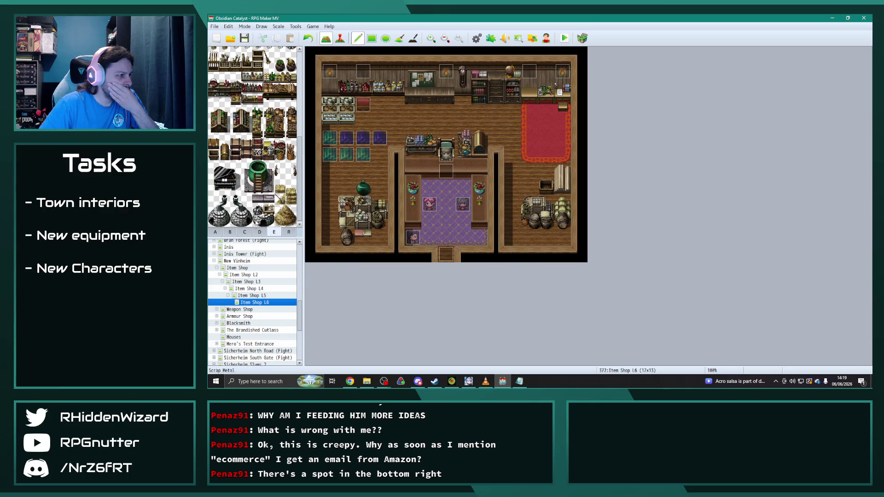
{"action": "left_click", "coordinate": [259, 232]}
{"action": "scroll", "coordinate": [297, 180], "scroll_direction": "up", "scroll_amount": 5}
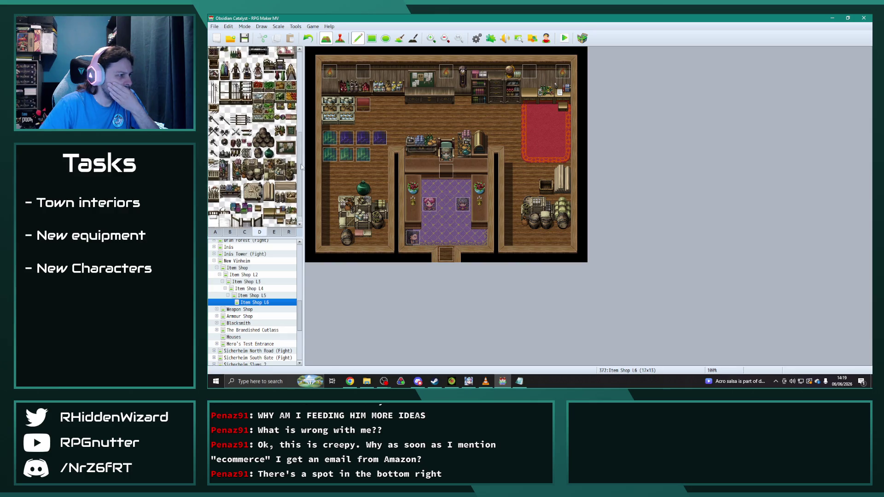
{"action": "left_click", "coordinate": [244, 232]}
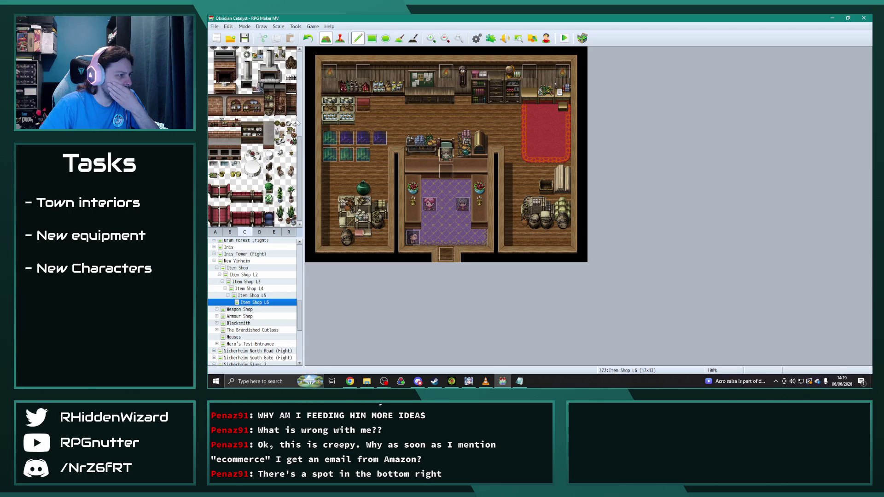
{"action": "scroll", "coordinate": [302, 193], "scroll_direction": "up", "scroll_amount": 5}
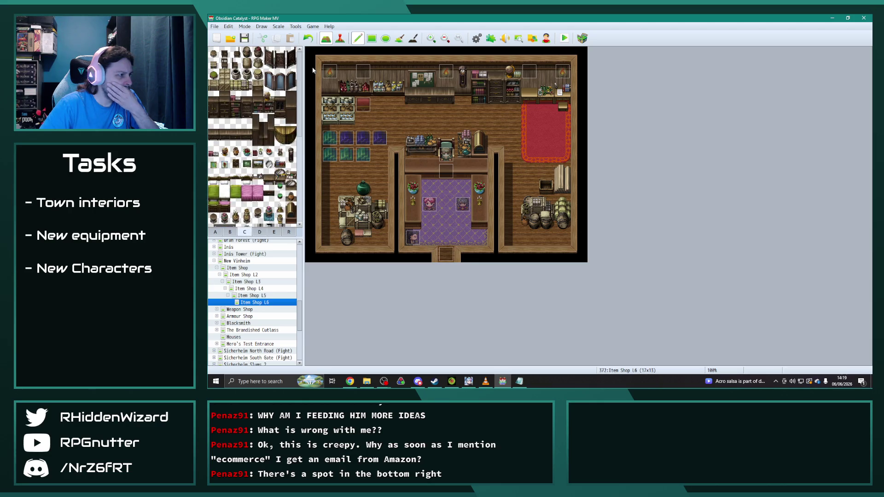
{"action": "left_click", "coordinate": [230, 232]}
{"action": "scroll", "coordinate": [299, 148], "scroll_direction": "down", "scroll_amount": 5}
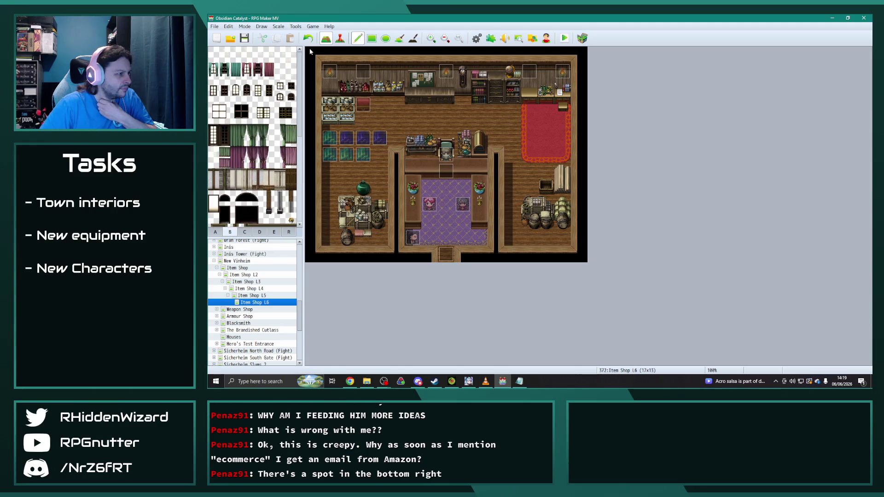
{"action": "scroll", "coordinate": [297, 156], "scroll_direction": "up", "scroll_amount": 5}
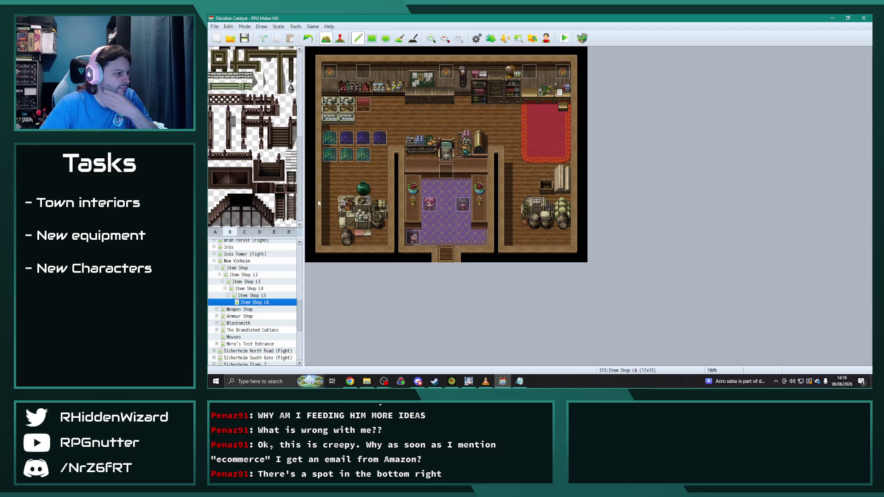
{"action": "left_click", "coordinate": [244, 232]}
{"action": "scroll", "coordinate": [301, 125], "scroll_direction": "down", "scroll_amount": 1}
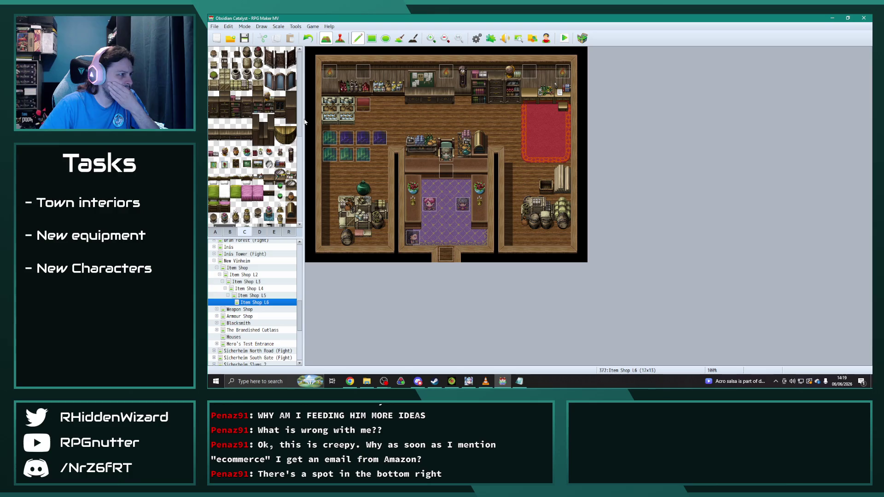
{"action": "scroll", "coordinate": [305, 138], "scroll_direction": "down", "scroll_amount": 1}
{"action": "scroll", "coordinate": [295, 143], "scroll_direction": "down", "scroll_amount": 3}
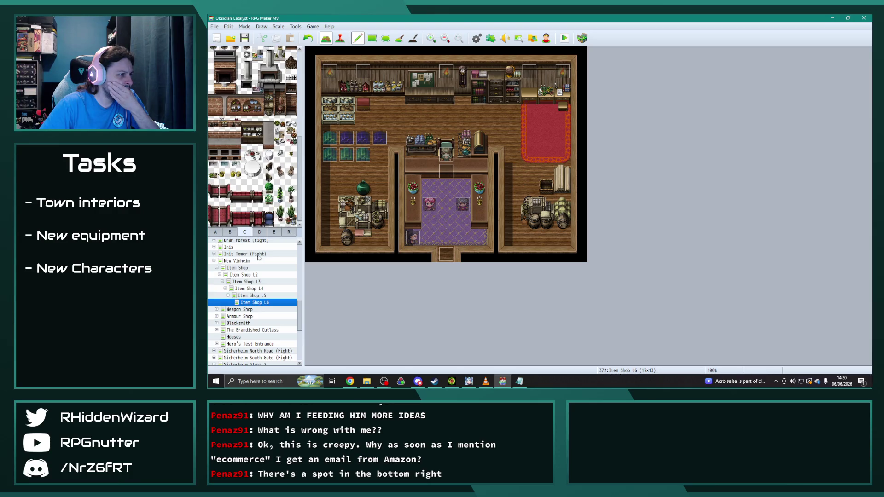
Pick a two-tile-tall cabinet from tab D and mark the storage area.
{"action": "left_click", "coordinate": [274, 232]}
{"action": "scroll", "coordinate": [299, 163], "scroll_direction": "up", "scroll_amount": 6}
{"action": "left_click", "coordinate": [260, 232]}
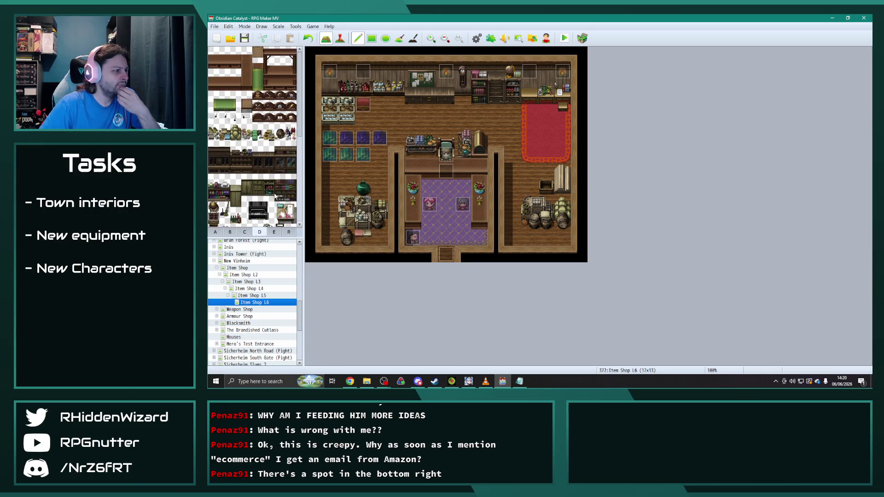
{"action": "scroll", "coordinate": [299, 138], "scroll_direction": "down", "scroll_amount": 8}
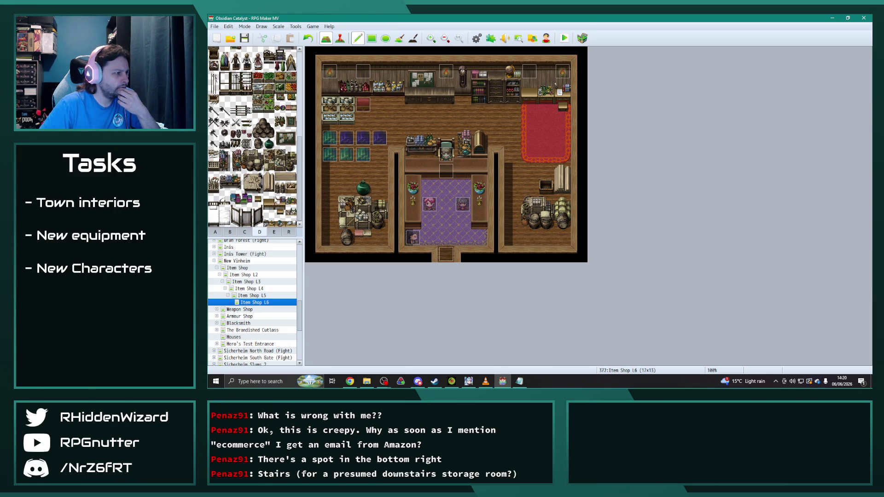
{"action": "left_click_drag", "start_coordinate": [226, 157], "coordinate": [226, 167]}
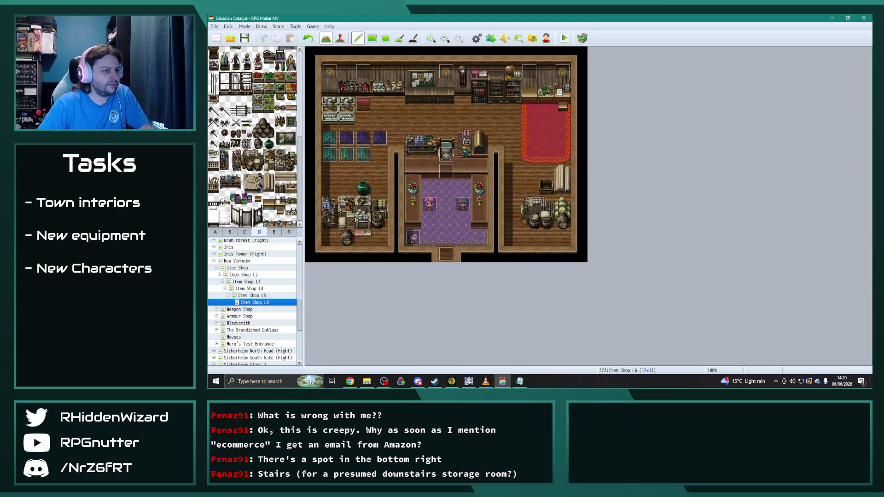
{"action": "left_click_drag", "start_coordinate": [529, 171], "coordinate": [563, 223]}
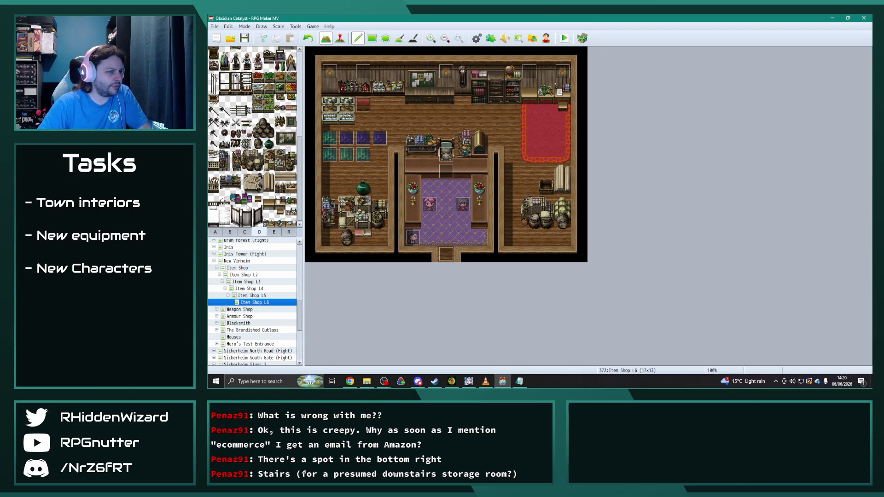
{"action": "scroll", "coordinate": [262, 194], "scroll_direction": "up", "scroll_amount": 3}
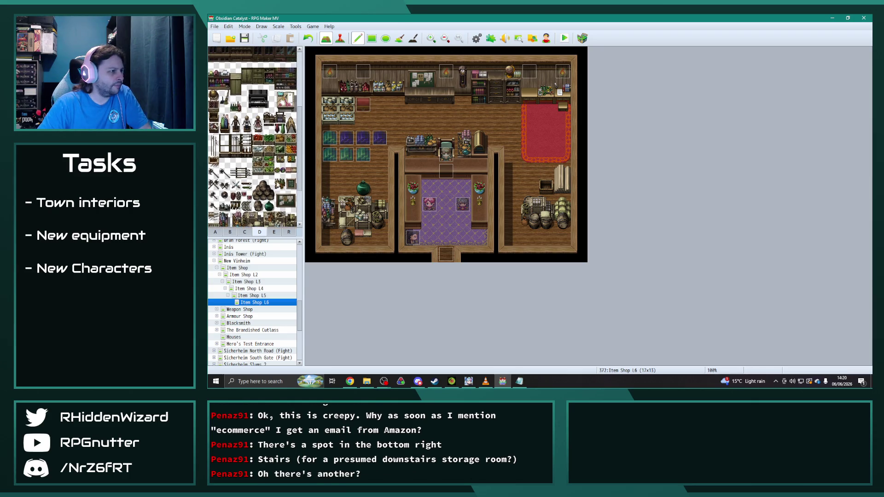
Place a two-tile furniture piece and a tall piece beside the red carpet.
{"action": "left_click_drag", "start_coordinate": [269, 118], "coordinate": [280, 119]}
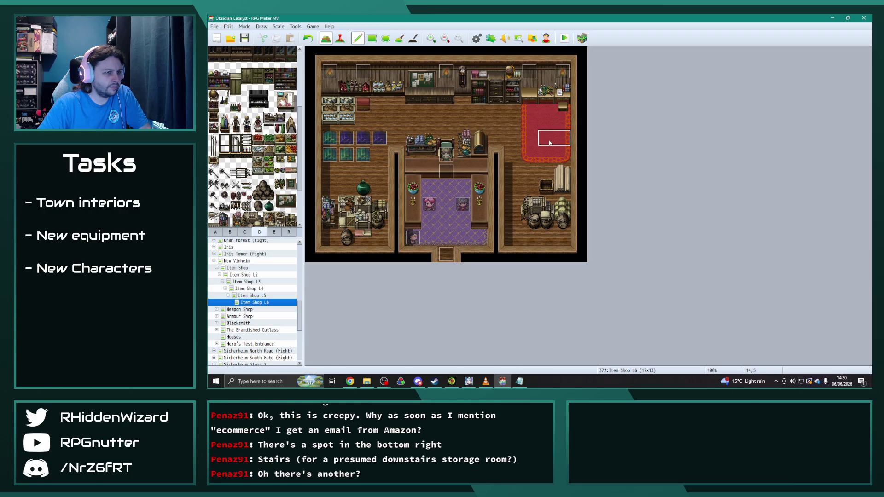
{"action": "left_click", "coordinate": [515, 111]}
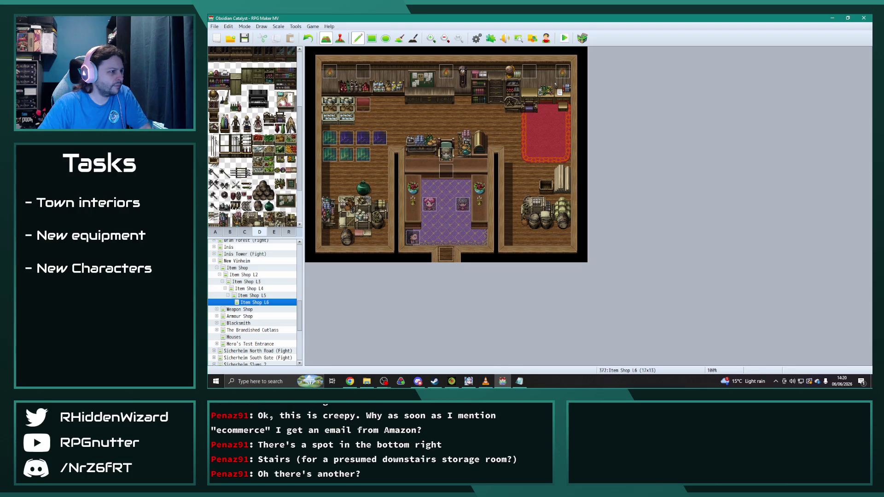
{"action": "left_click_drag", "start_coordinate": [293, 130], "coordinate": [291, 118]}
{"action": "left_click", "coordinate": [536, 176]}
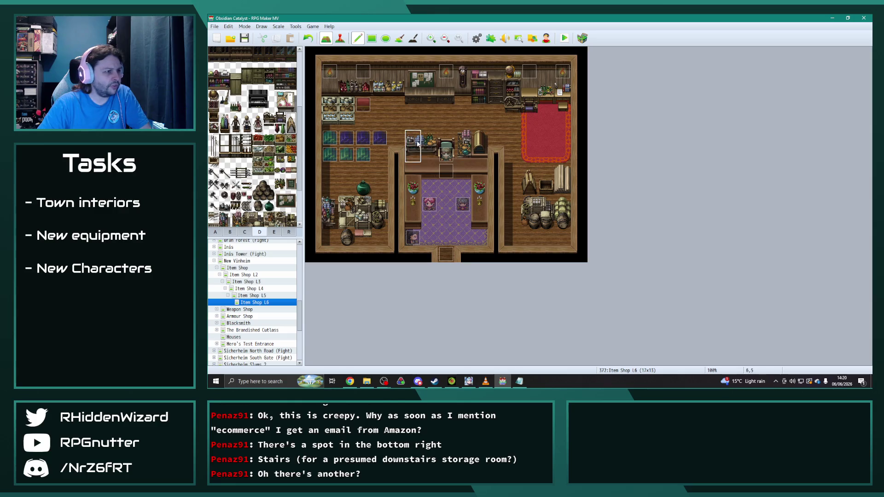
Clear the counter and restock it with a furniture block and blue bottles.
{"action": "scroll", "coordinate": [252, 136], "scroll_direction": "down", "scroll_amount": 3}
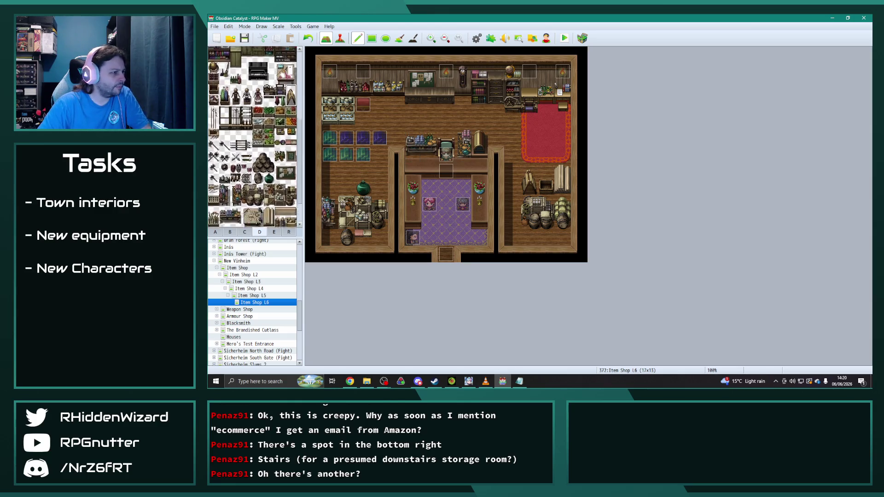
{"action": "left_click", "coordinate": [249, 233]}
{"action": "left_click", "coordinate": [274, 232]}
{"action": "scroll", "coordinate": [275, 186], "scroll_direction": "down", "scroll_amount": 5}
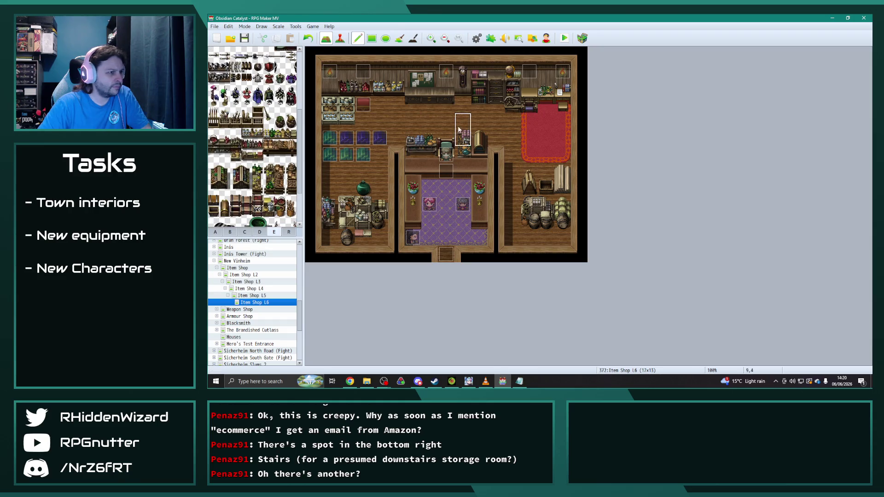
{"action": "left_click_drag", "start_coordinate": [413, 138], "coordinate": [429, 138]}
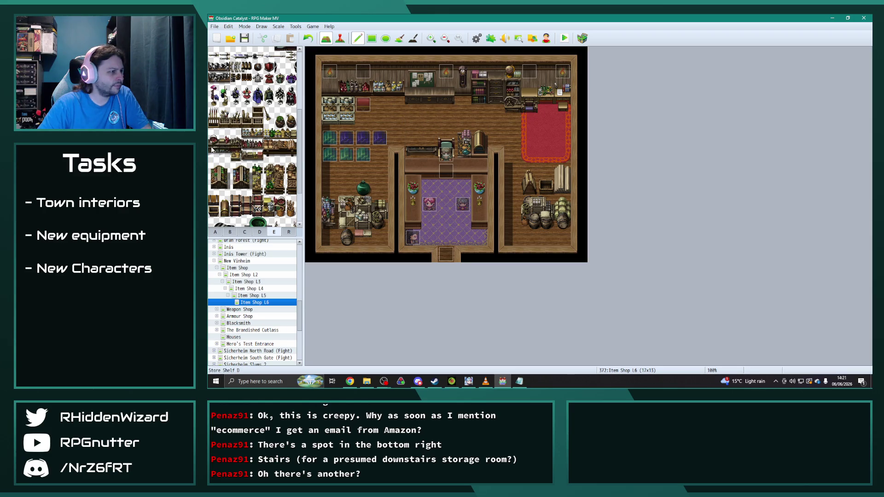
{"action": "left_click_drag", "start_coordinate": [223, 152], "coordinate": [236, 144]}
{"action": "left_click", "coordinate": [413, 121]}
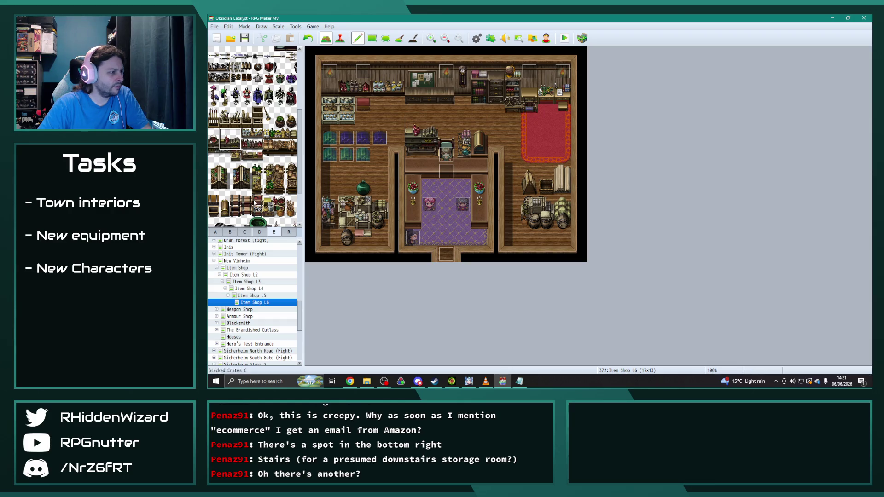
{"action": "left_click", "coordinate": [257, 232]}
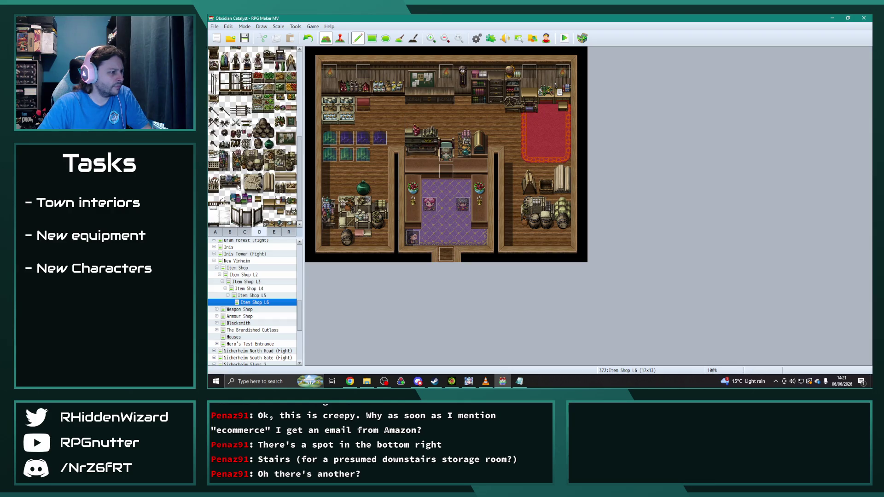
{"action": "left_click", "coordinate": [421, 138]}
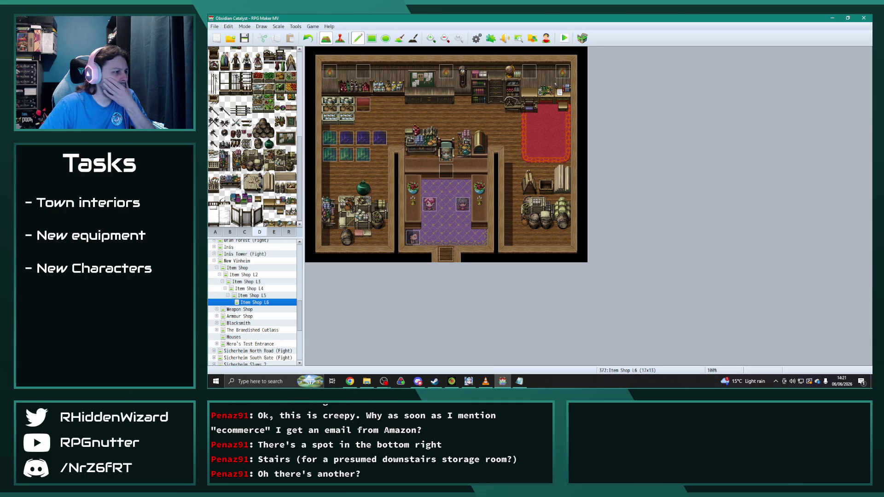
{"action": "left_click", "coordinate": [244, 232]}
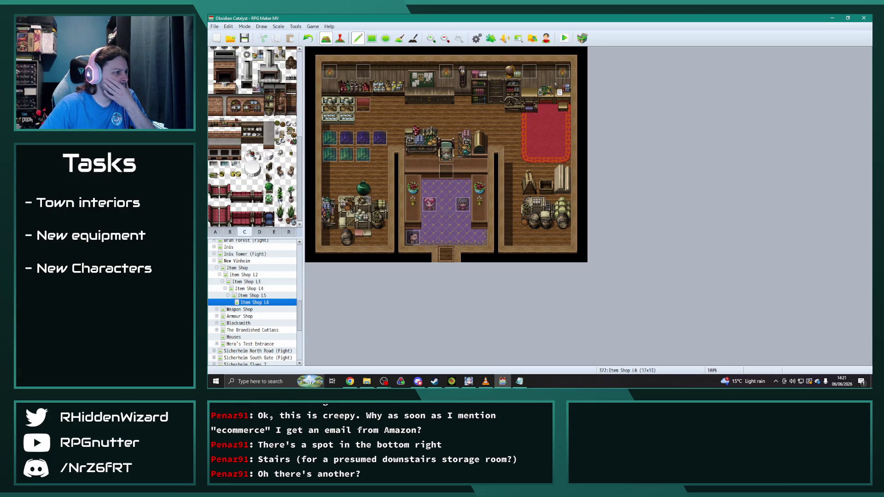
Place a small item on the back counter, shifting it one tile right after an undo.
{"action": "left_click", "coordinate": [290, 155]}
{"action": "left_click", "coordinate": [429, 87]}
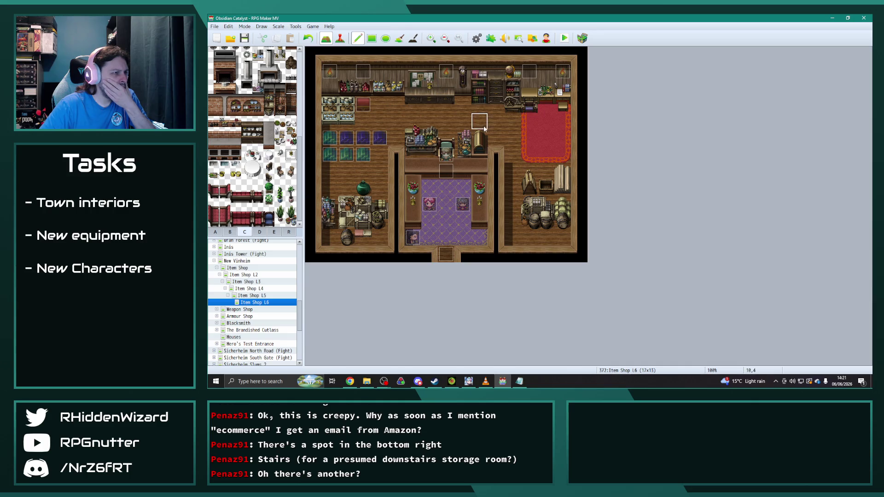
{"action": "key", "text": "ctrl+z"}
{"action": "left_click", "coordinate": [446, 85]}
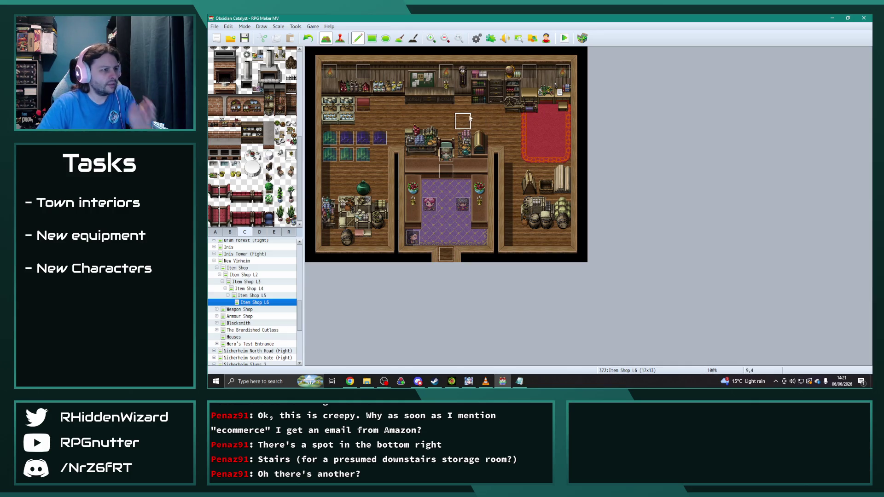
Try a white round decoration at counter cell 8,2, then undo it.
{"action": "left_click", "coordinate": [274, 232]}
{"action": "scroll", "coordinate": [272, 203], "scroll_direction": "up", "scroll_amount": 5}
{"action": "scroll", "coordinate": [272, 202], "scroll_direction": "up", "scroll_amount": 3}
{"action": "left_click", "coordinate": [257, 118]}
{"action": "left_click", "coordinate": [444, 97]}
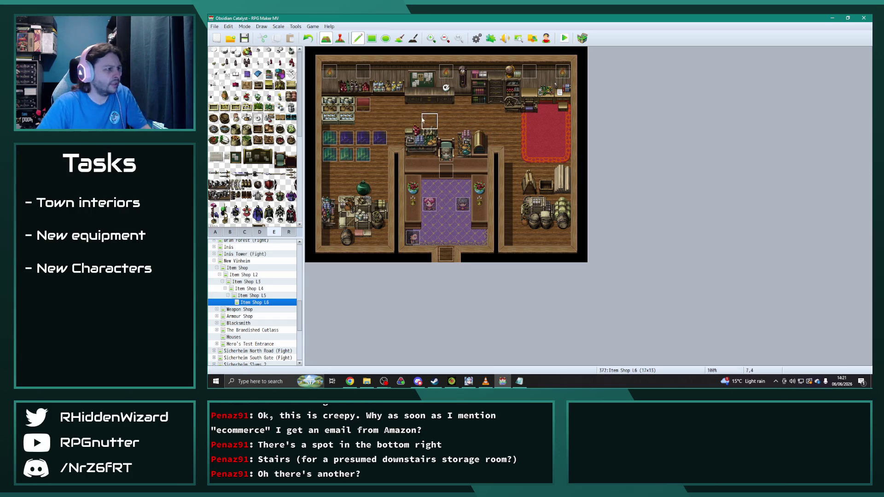
{"action": "key", "text": "ctrl+z"}
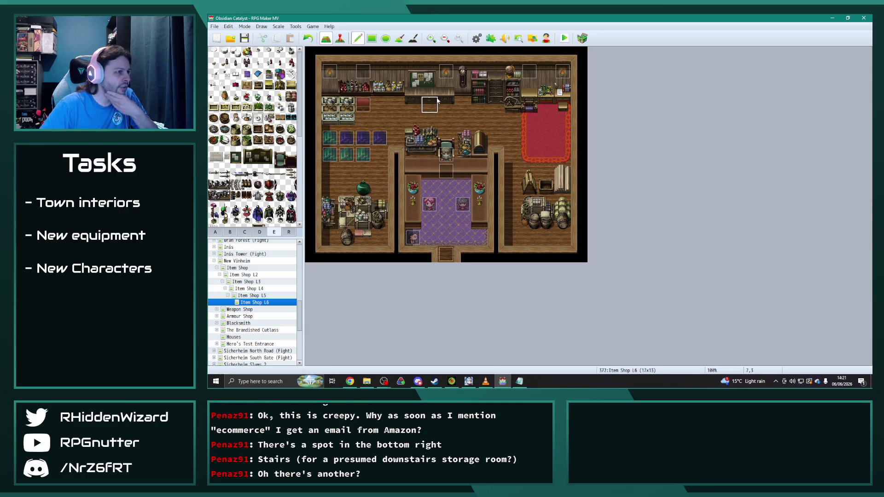
Place the decoration next to the flower pot at back-counter cell 8,2.
{"action": "left_click", "coordinate": [259, 232]}
{"action": "left_click", "coordinate": [245, 232]}
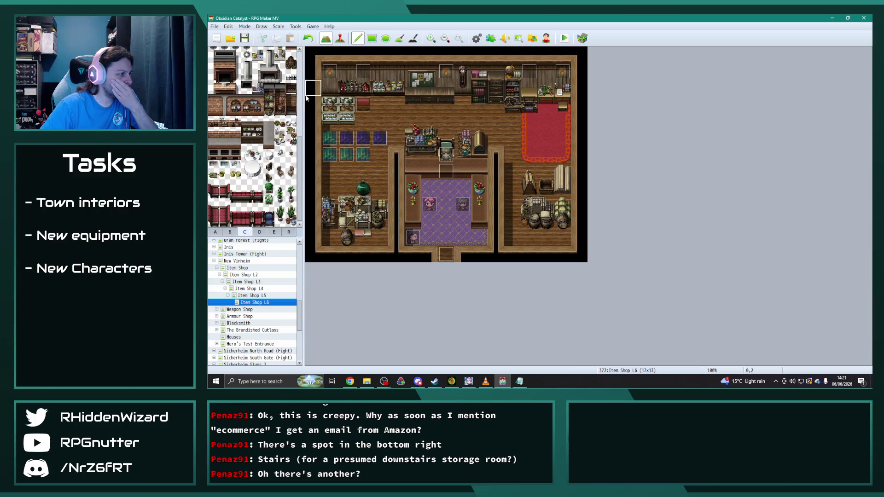
{"action": "scroll", "coordinate": [300, 147], "scroll_direction": "up", "scroll_amount": 3}
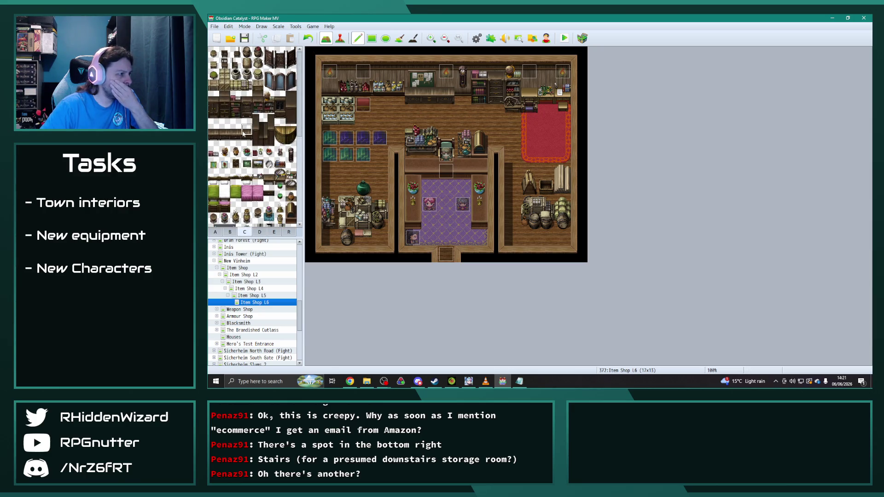
{"action": "left_click", "coordinate": [247, 151]}
{"action": "left_click", "coordinate": [429, 88]}
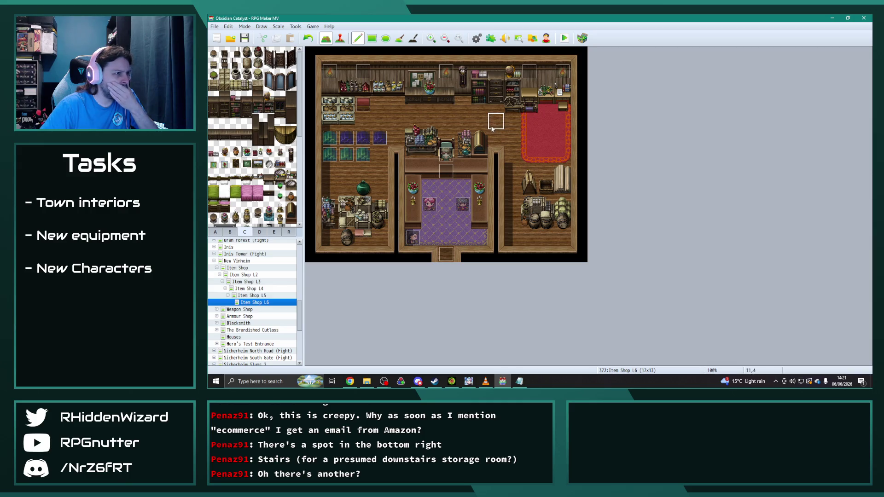
{"action": "key", "text": "ctrl+z"}
{"action": "left_click", "coordinate": [257, 152]}
{"action": "left_click", "coordinate": [446, 92]}
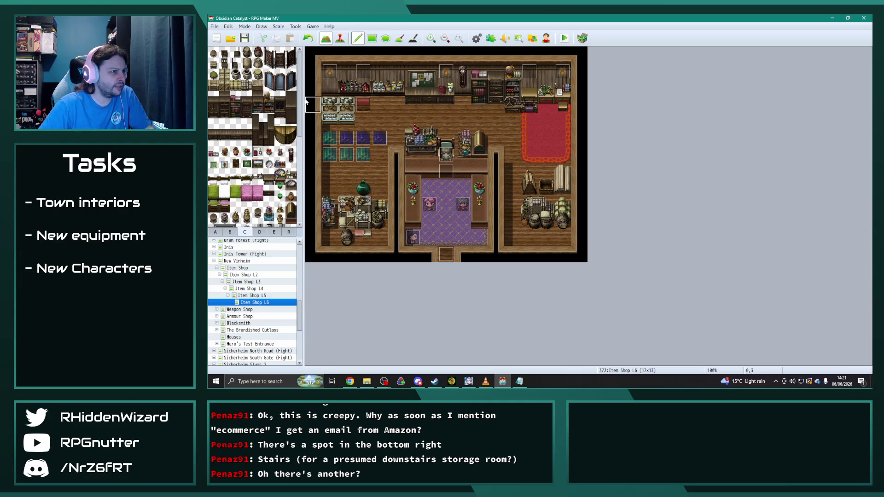
Paint a green notice board across the back wall.
{"action": "left_click", "coordinate": [213, 152]}
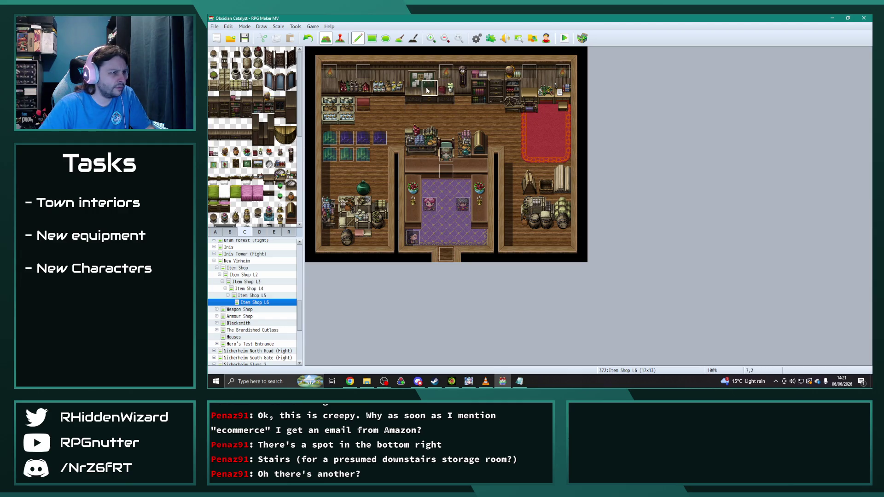
{"action": "left_click_drag", "start_coordinate": [415, 94], "coordinate": [431, 95]}
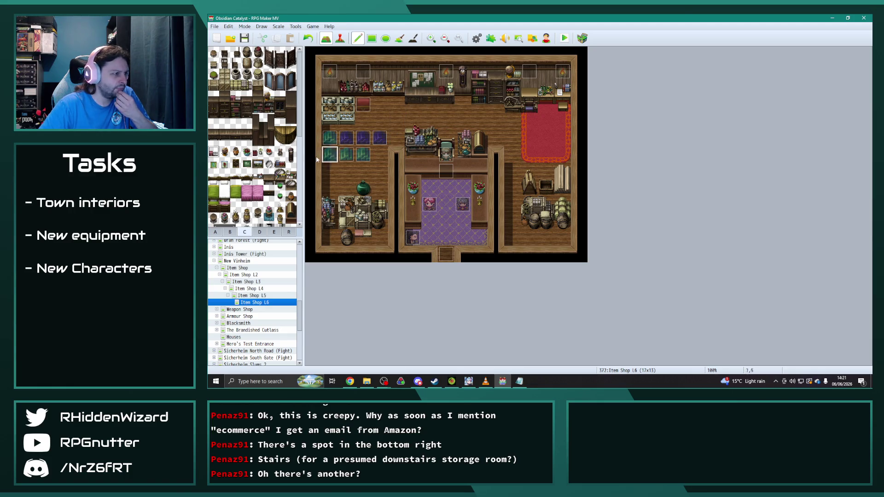
{"action": "left_click", "coordinate": [279, 163]}
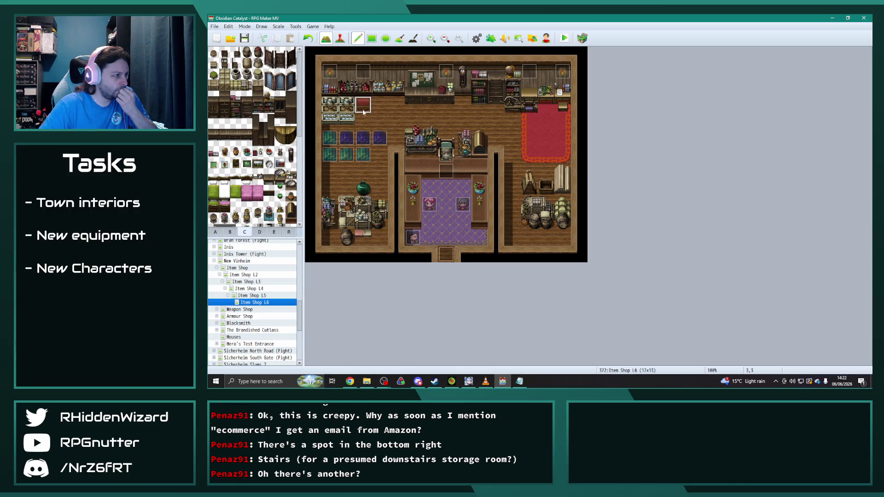
{"action": "scroll", "coordinate": [253, 138], "scroll_direction": "down", "scroll_amount": 5}
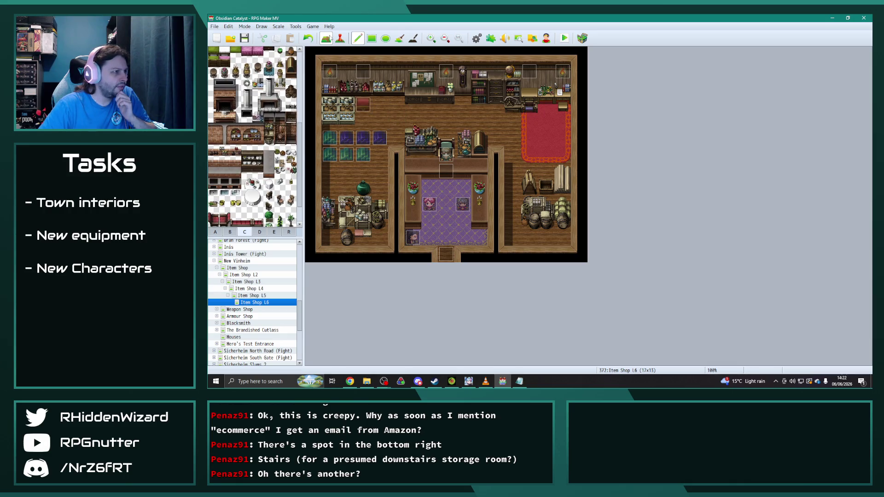
Copy the treasure chest event and paste a second chest one tile to its left.
{"action": "left_click", "coordinate": [339, 38]}
{"action": "left_click", "coordinate": [396, 104]}
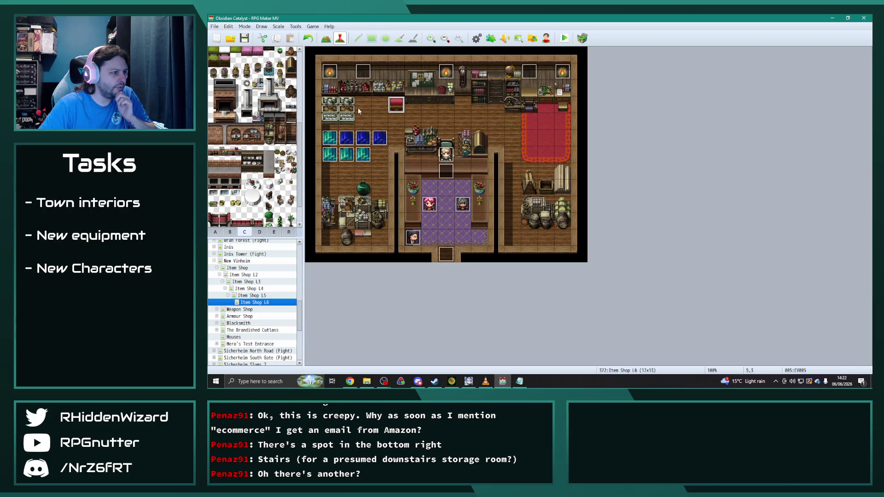
{"action": "key", "text": "ctrl+c"}
{"action": "left_click", "coordinate": [385, 104]}
{"action": "key", "text": "ctrl+v"}
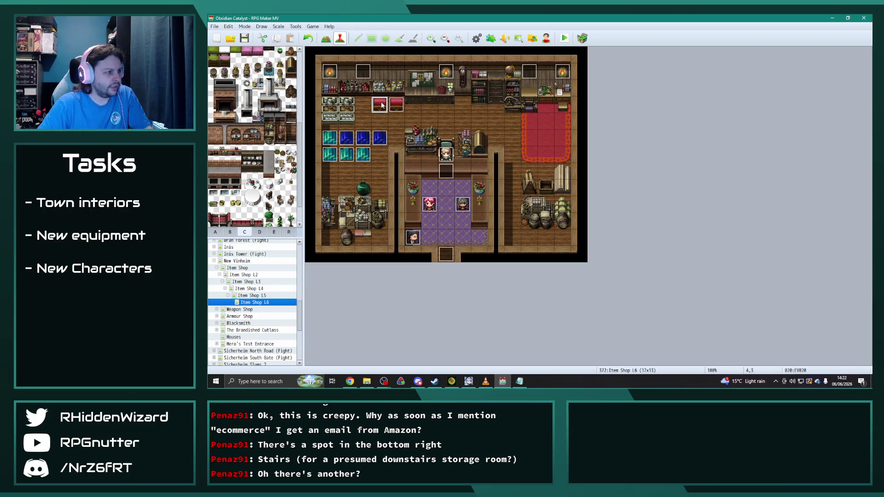
Paint green crate tiles from tab D onto the upper-left shelf row.
{"action": "left_click", "coordinate": [274, 231]}
{"action": "scroll", "coordinate": [264, 194], "scroll_direction": "down", "scroll_amount": 3}
{"action": "scroll", "coordinate": [263, 195], "scroll_direction": "up", "scroll_amount": 1}
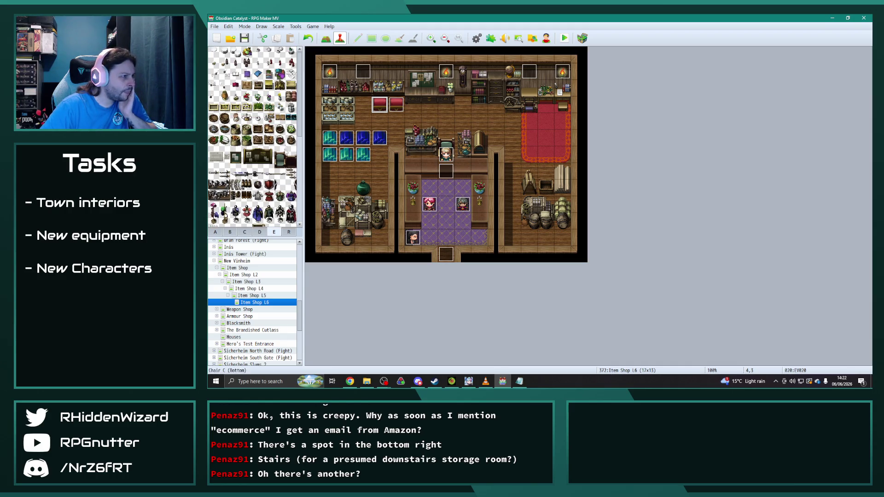
{"action": "scroll", "coordinate": [276, 174], "scroll_direction": "down", "scroll_amount": 5}
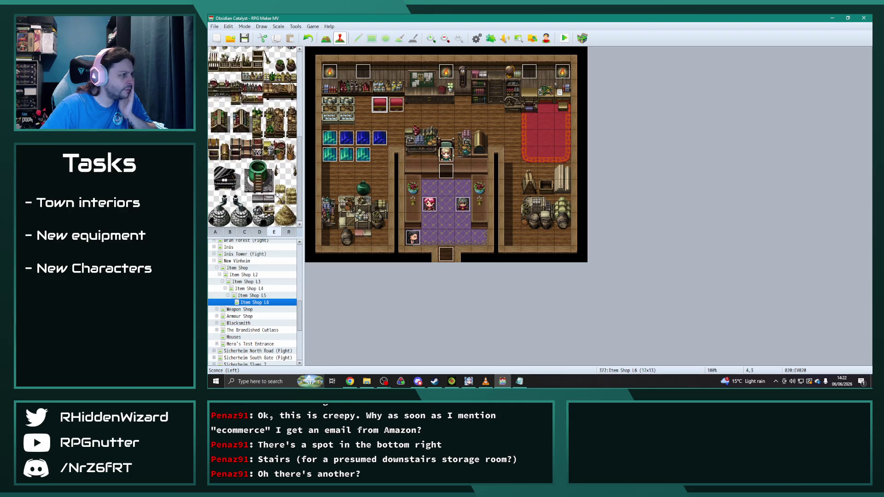
{"action": "left_click", "coordinate": [262, 232]}
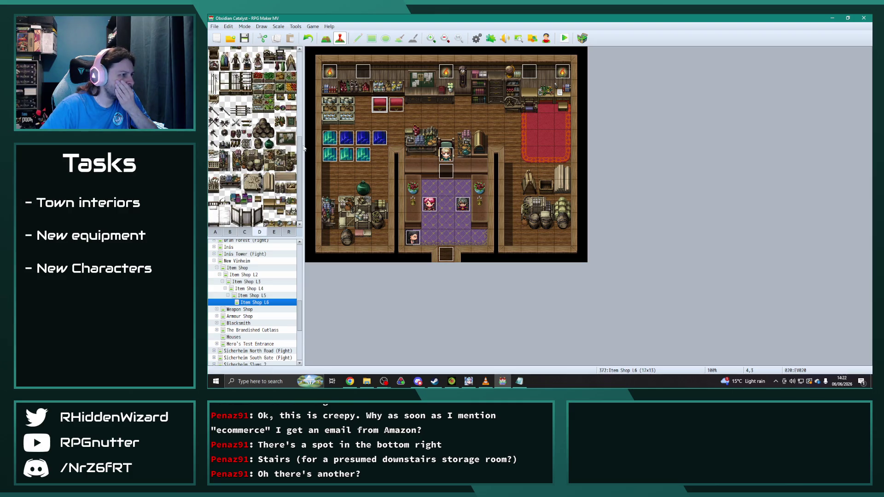
{"action": "scroll", "coordinate": [302, 160], "scroll_direction": "up", "scroll_amount": 4}
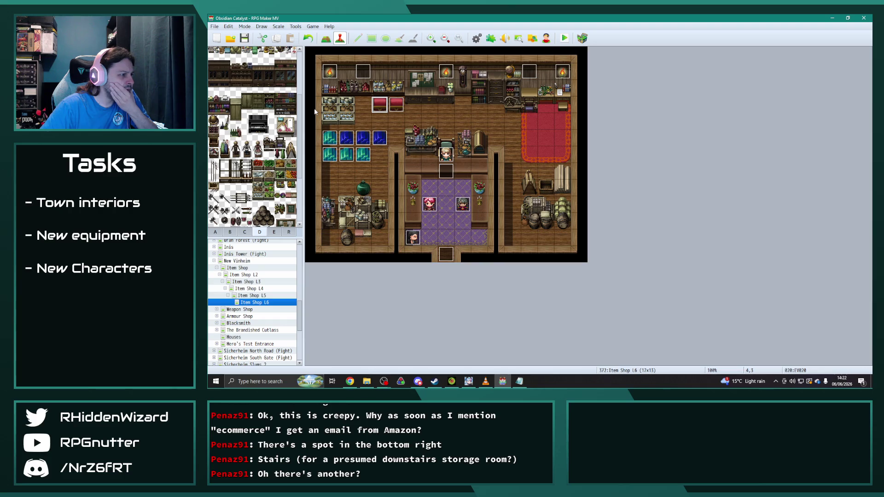
{"action": "scroll", "coordinate": [260, 194], "scroll_direction": "down", "scroll_amount": 2}
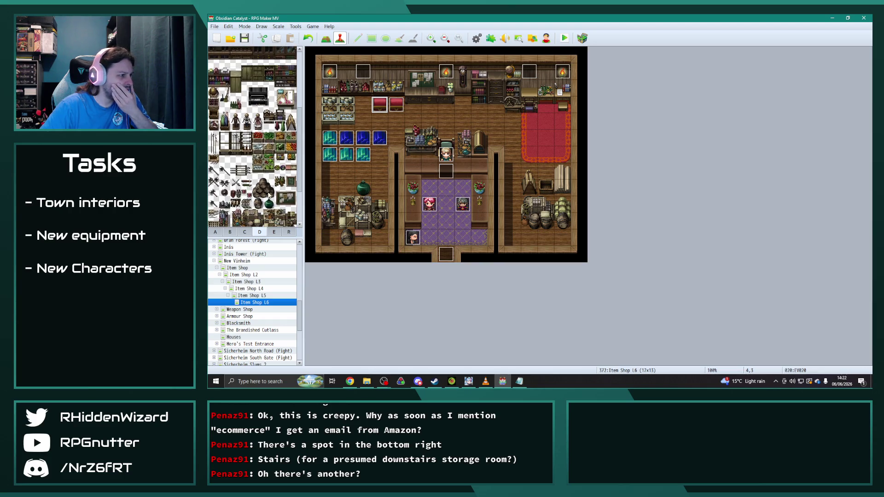
{"action": "left_click", "coordinate": [269, 166]}
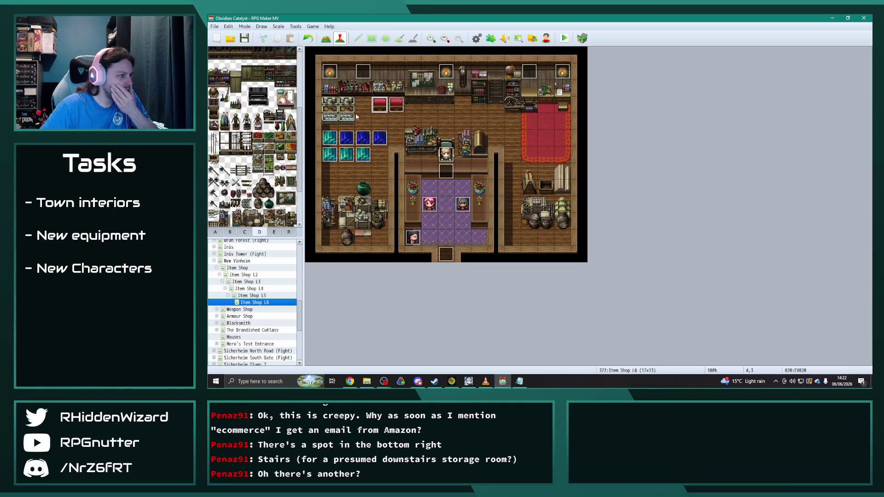
{"action": "left_click", "coordinate": [326, 38]}
{"action": "left_click", "coordinate": [363, 104]}
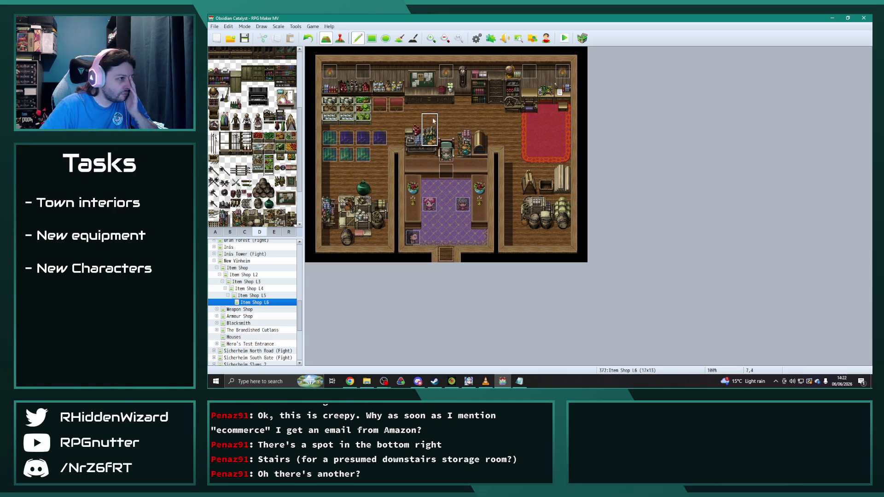
{"action": "right_click", "coordinate": [448, 119]}
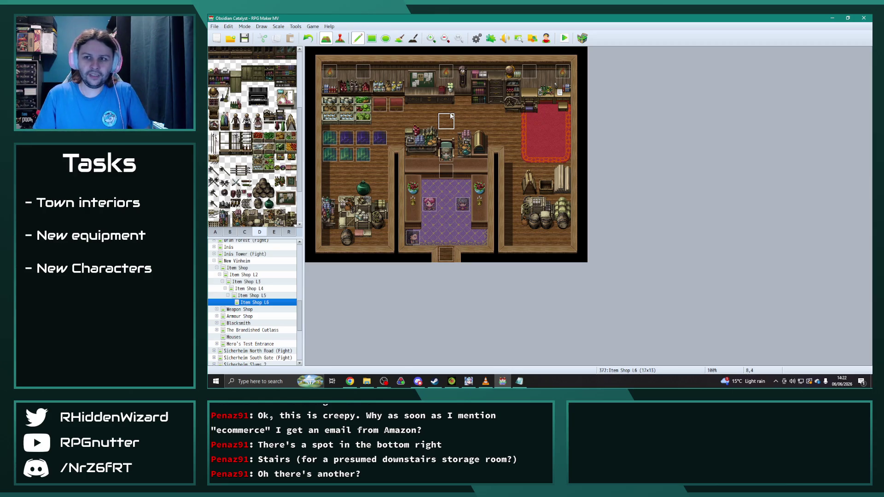
{"action": "left_click", "coordinate": [350, 381]}
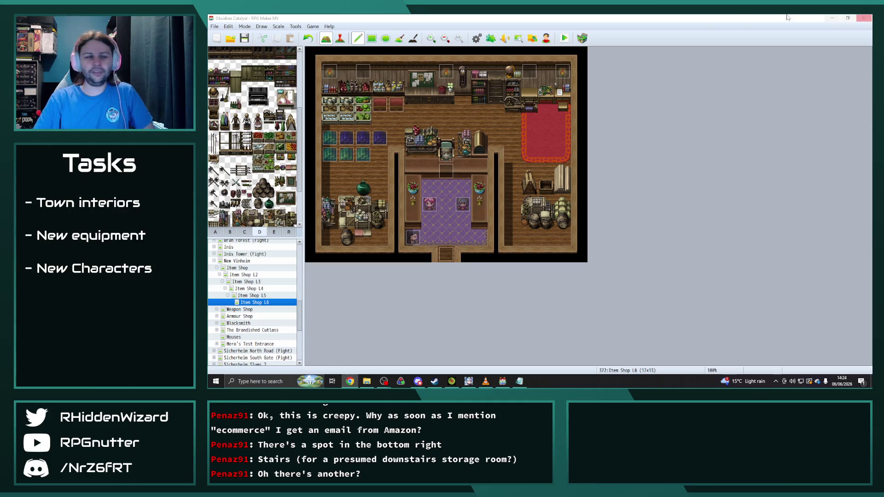
Flip between the Item Shop L2–L6 maps to compare them, ending on L6.
{"action": "left_click", "coordinate": [513, 128]}
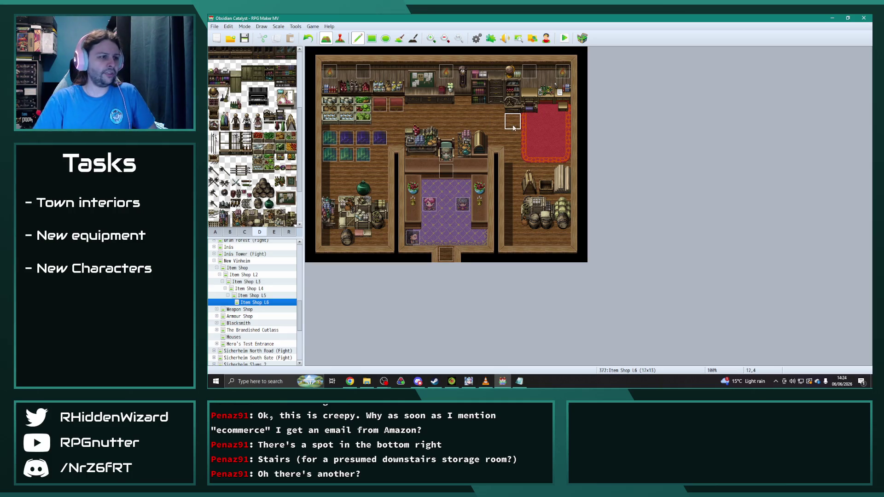
{"action": "key", "text": "Up"}
{"action": "key", "text": "Down"}
{"action": "key", "text": "Up"}
{"action": "key", "text": "Down"}
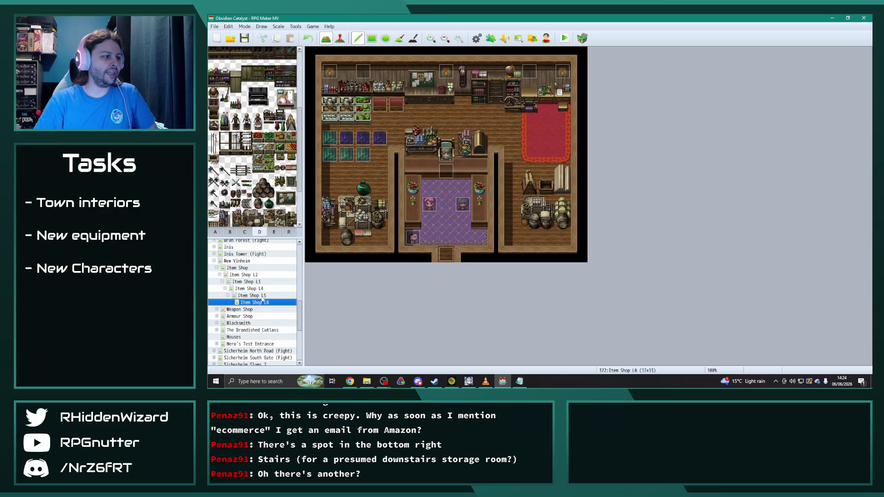
{"action": "left_click", "coordinate": [253, 276]}
{"action": "left_click", "coordinate": [252, 282]}
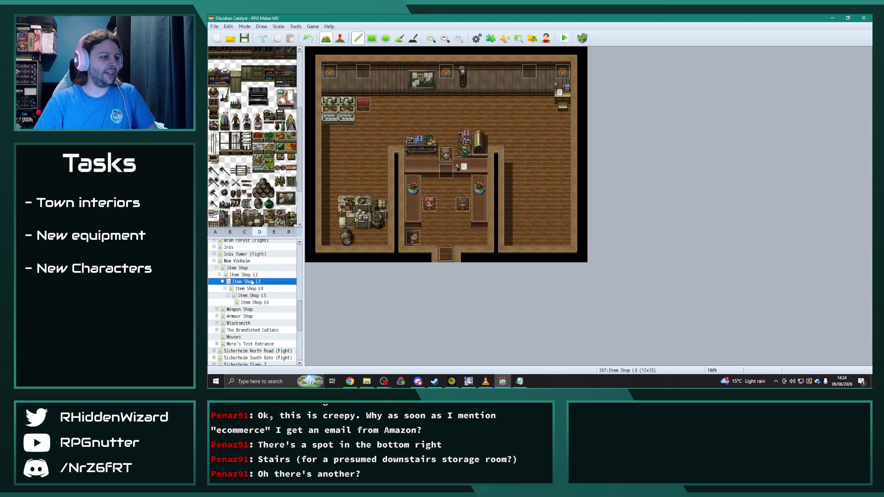
{"action": "left_click", "coordinate": [252, 289]}
{"action": "left_click", "coordinate": [254, 295]}
{"action": "left_click", "coordinate": [256, 302]}
{"action": "left_click", "coordinate": [257, 296]}
{"action": "left_click", "coordinate": [256, 289]}
{"action": "left_click", "coordinate": [255, 282]}
{"action": "left_click", "coordinate": [257, 289]}
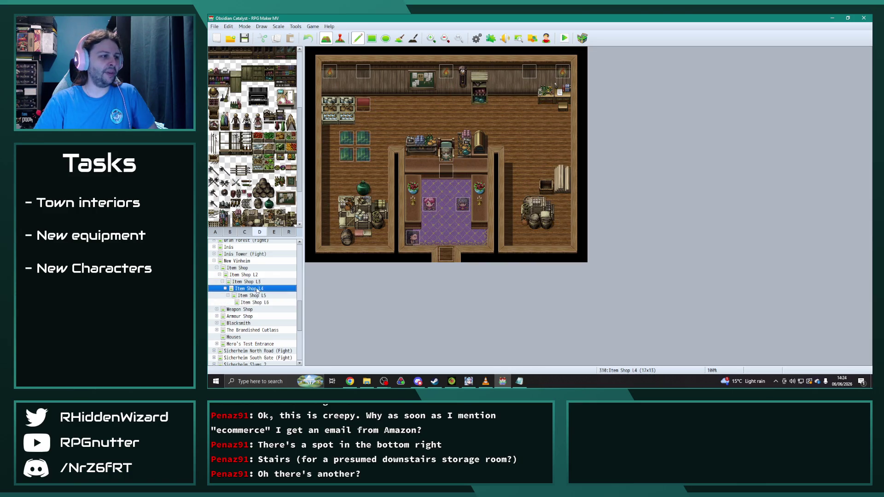
{"action": "left_click", "coordinate": [257, 296]}
{"action": "left_click", "coordinate": [259, 303]}
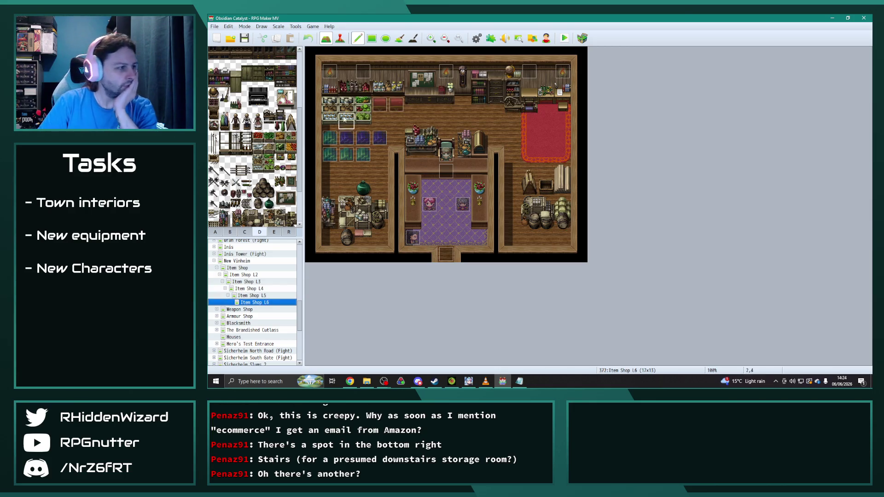
Move two blue display events on L6 to new tiles, then open Item Shop L2.
{"action": "left_click", "coordinate": [340, 38]}
{"action": "left_click_drag", "start_coordinate": [364, 155], "coordinate": [329, 171]}
{"action": "left_click_drag", "start_coordinate": [381, 141], "coordinate": [365, 158]}
{"action": "left_click", "coordinate": [380, 174]}
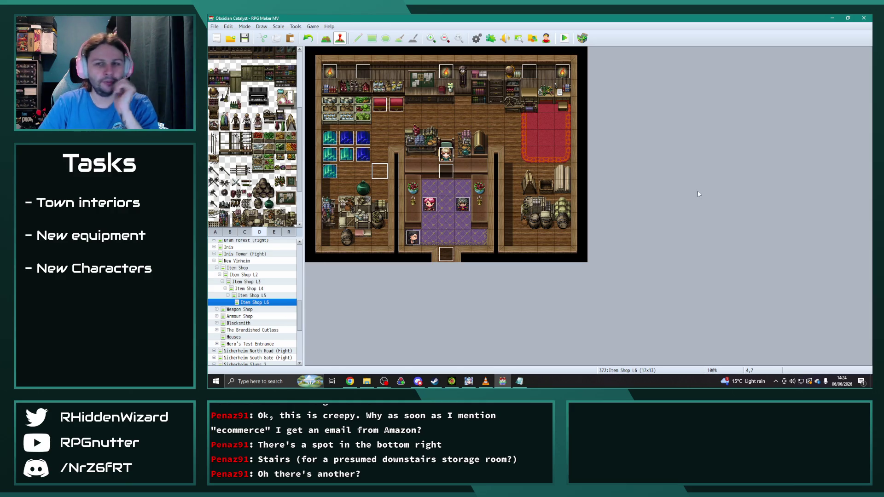
{"action": "left_click", "coordinate": [244, 275]}
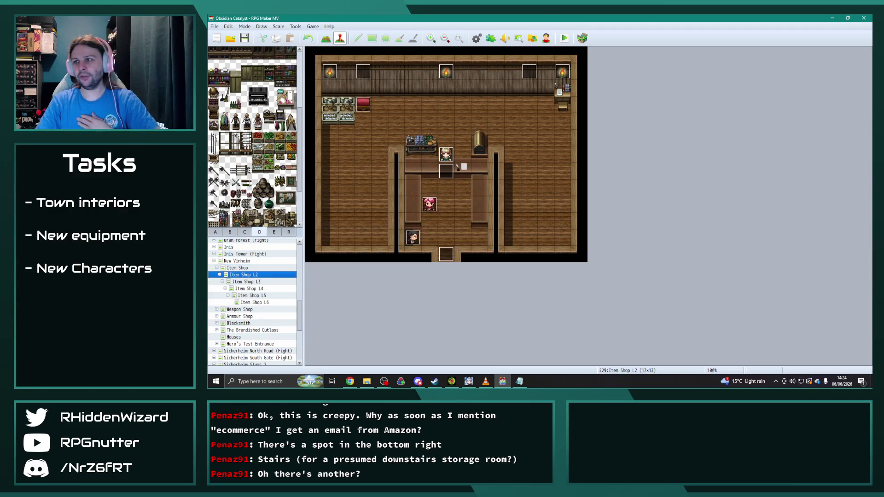
{"action": "key", "text": "alt+Tab"}
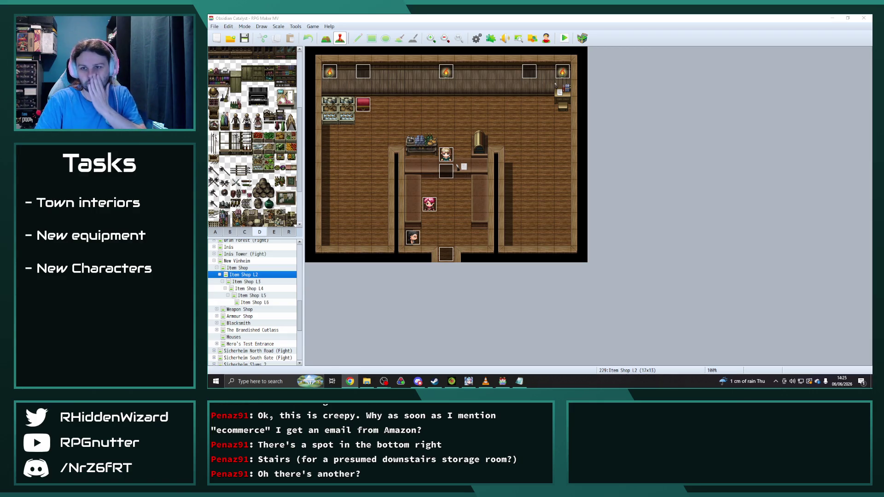
Copy Percival's page 5 to a new page 6 conditioned on switch 0725 C11IntroHQEnd.
{"action": "double_click", "coordinate": [429, 204]}
{"action": "left_click", "coordinate": [418, 102]}
{"action": "left_click", "coordinate": [559, 88]}
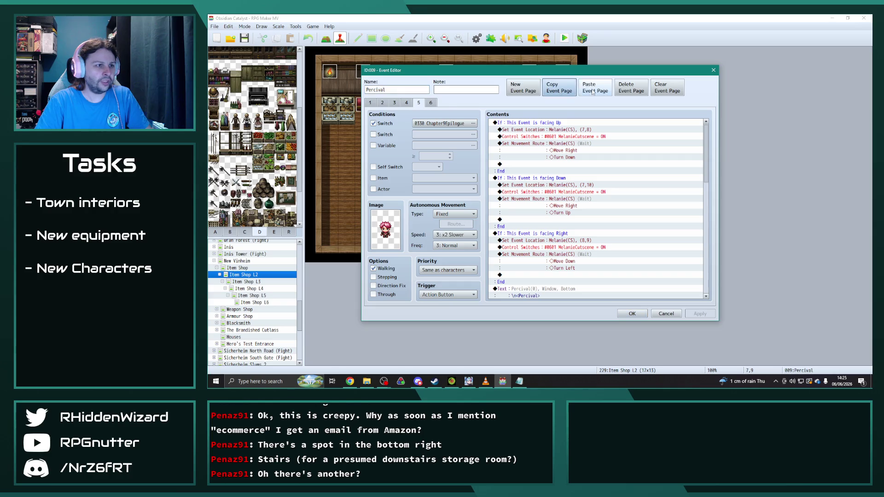
{"action": "left_click", "coordinate": [593, 91]}
{"action": "left_click", "coordinate": [474, 124]}
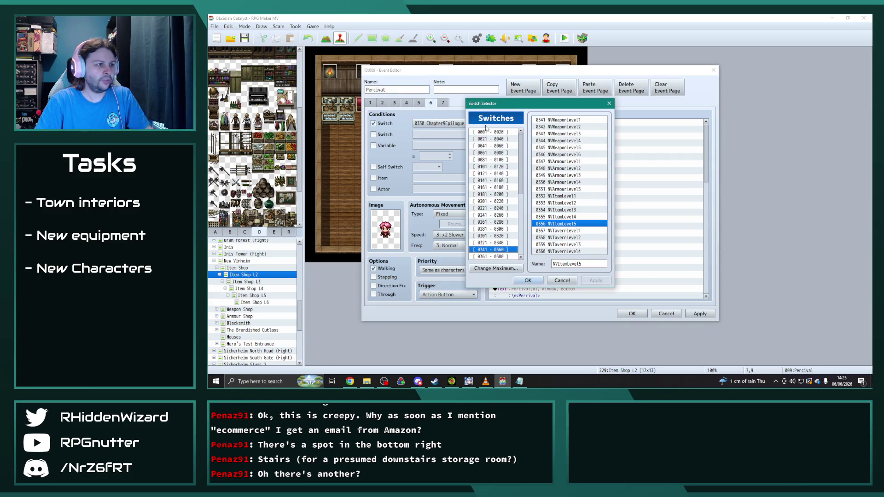
{"action": "scroll", "coordinate": [502, 245], "scroll_direction": "down", "scroll_amount": 6}
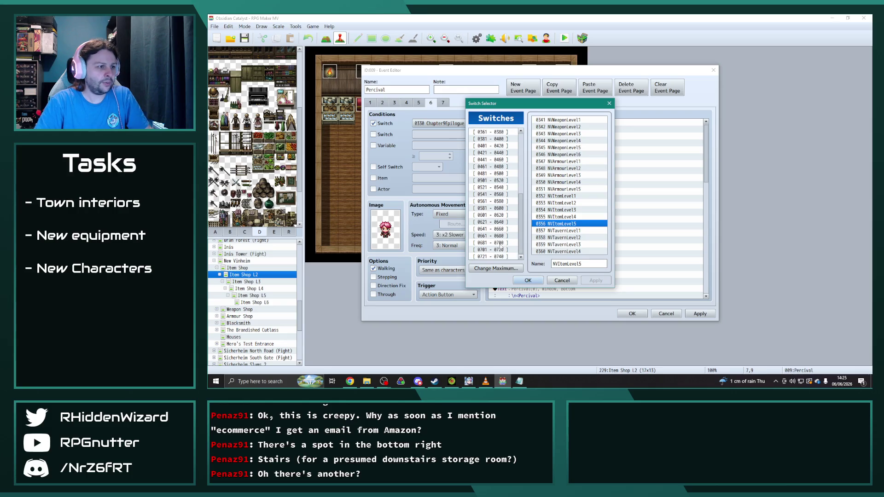
{"action": "left_click", "coordinate": [491, 257]}
{"action": "double_click", "coordinate": [566, 147]}
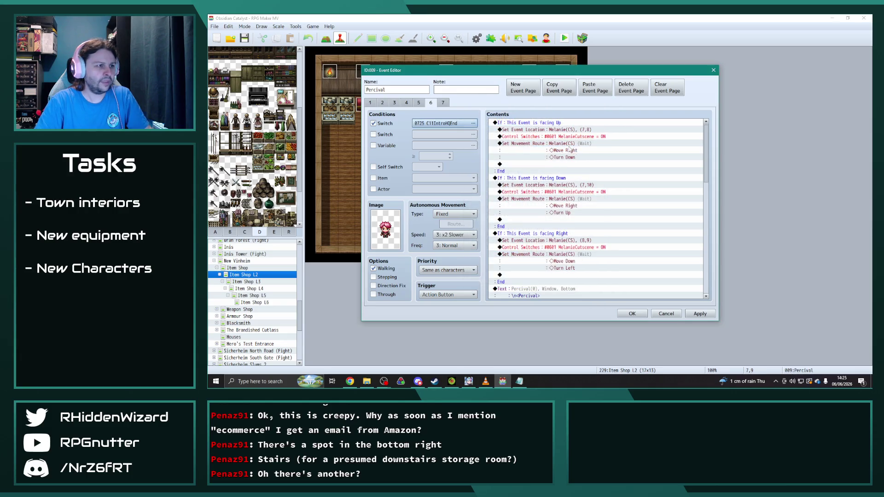
Change page 6's Quest Add and Quest Set Completed commands from 285 to 299, and apply.
{"action": "left_click_drag", "start_coordinate": [707, 148], "coordinate": [706, 266]}
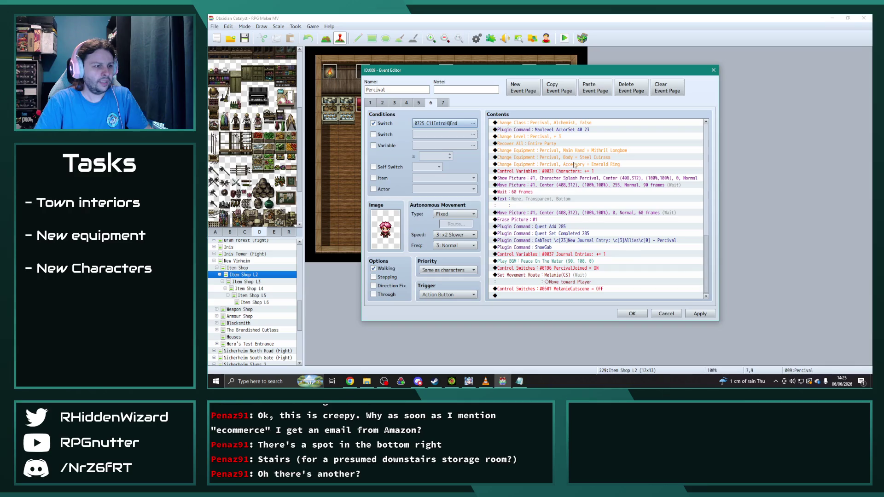
{"action": "double_click", "coordinate": [572, 226]}
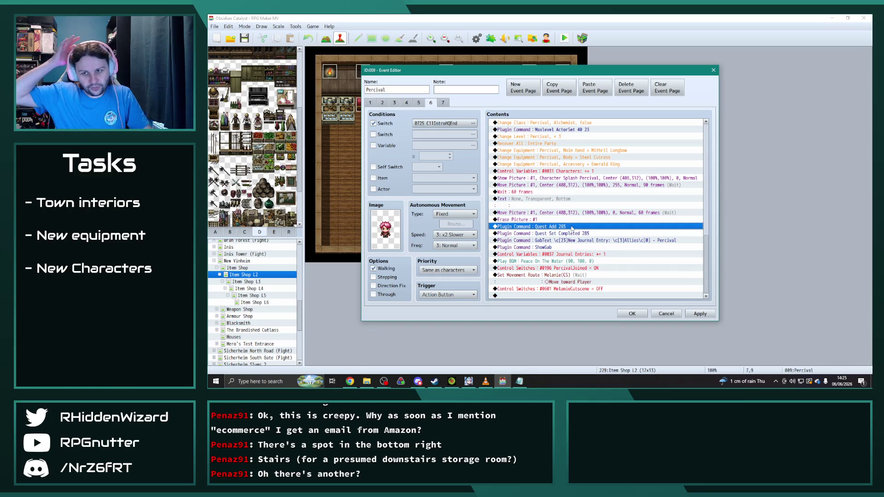
{"action": "left_click", "coordinate": [567, 202]}
{"action": "key", "text": "BackSpace"}
{"action": "key", "text": "BackSpace"}
{"action": "type", "text": "99"}
{"action": "left_click", "coordinate": [625, 220]}
{"action": "double_click", "coordinate": [576, 240]}
{"action": "left_click", "coordinate": [582, 203]}
{"action": "key", "text": "Delete"}
{"action": "key", "text": "Delete"}
{"action": "type", "text": "99"}
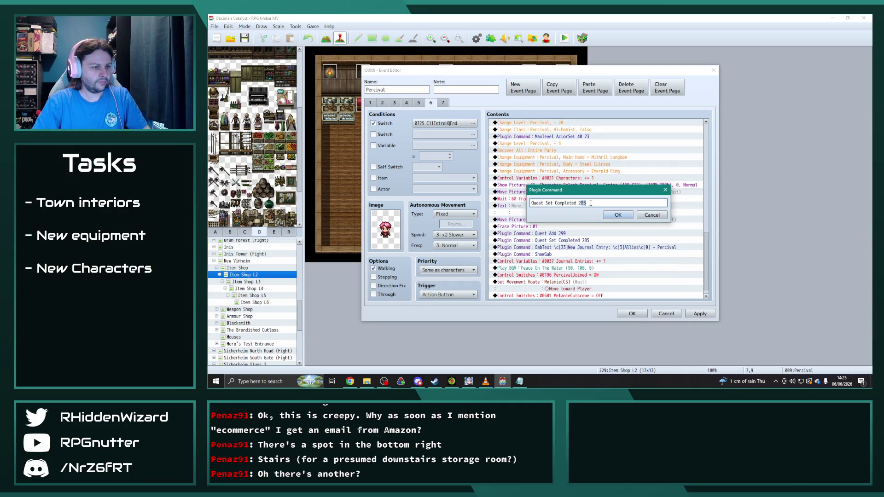
{"action": "left_click", "coordinate": [617, 215]}
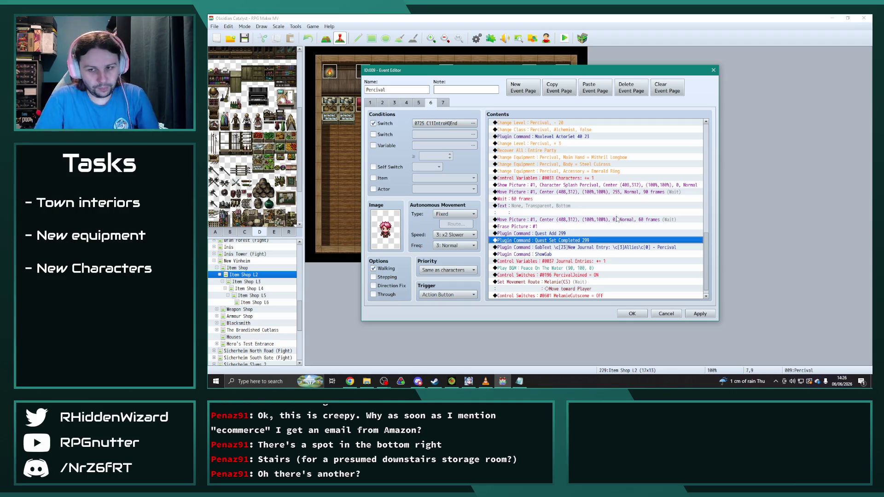
{"action": "scroll", "coordinate": [635, 298], "scroll_direction": "down", "scroll_amount": 1}
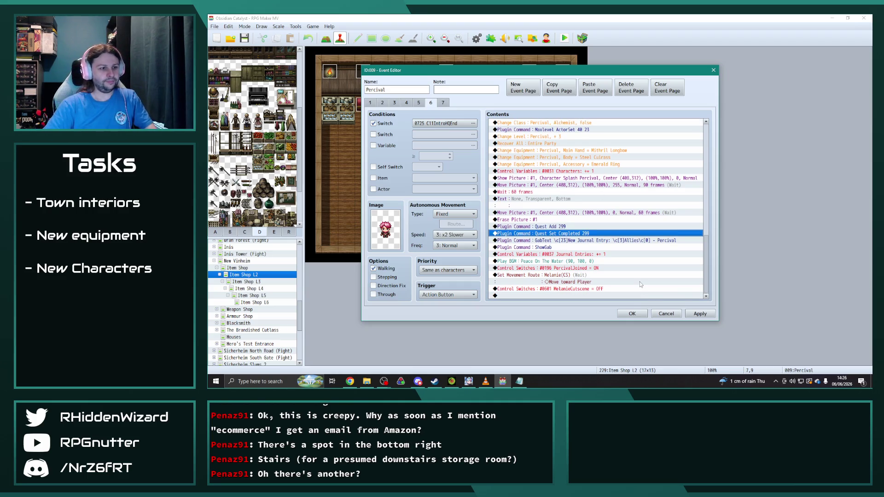
{"action": "left_click", "coordinate": [695, 314]}
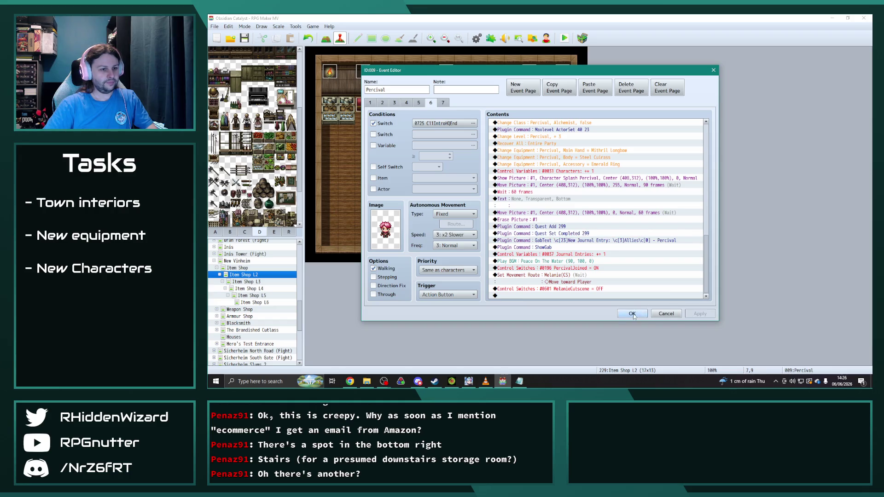
Close the L2 event, then paste page 5 as Percival's page 6 on L3 with switch C11IntroHQEnd.
{"action": "left_click", "coordinate": [632, 314]}
{"action": "left_click", "coordinate": [259, 282]}
{"action": "double_click", "coordinate": [429, 204]}
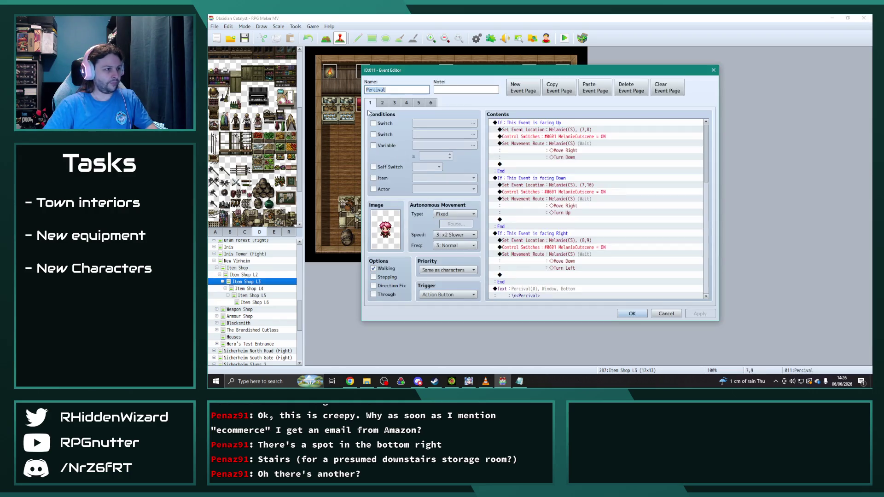
{"action": "left_click", "coordinate": [419, 103]}
{"action": "left_click", "coordinate": [594, 87]}
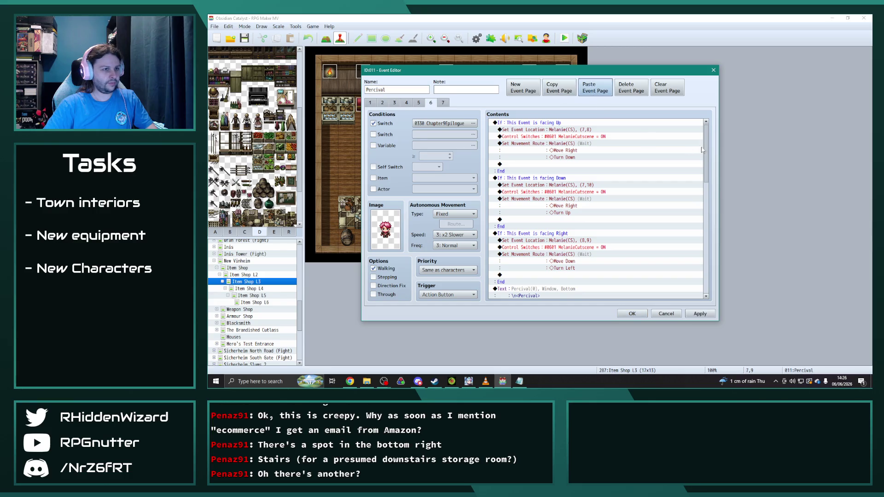
{"action": "left_click", "coordinate": [465, 127]}
{"action": "left_click", "coordinate": [528, 282]}
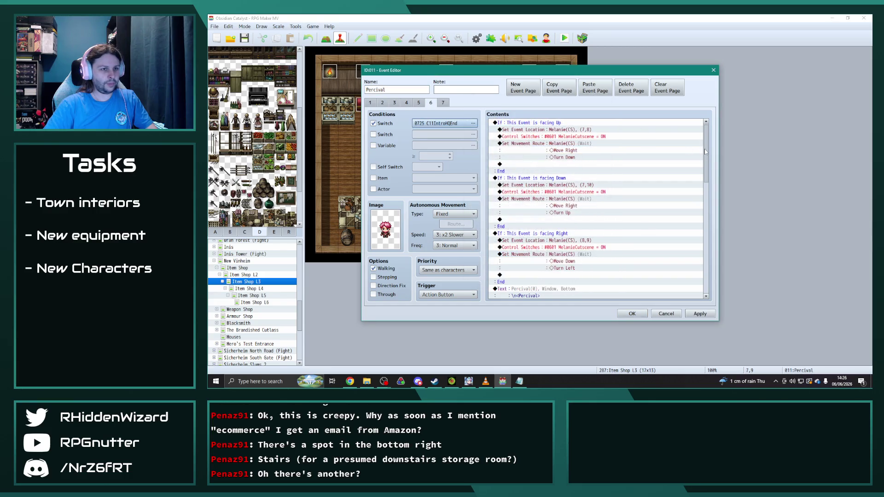
{"action": "scroll", "coordinate": [689, 211], "scroll_direction": "down", "scroll_amount": 10}
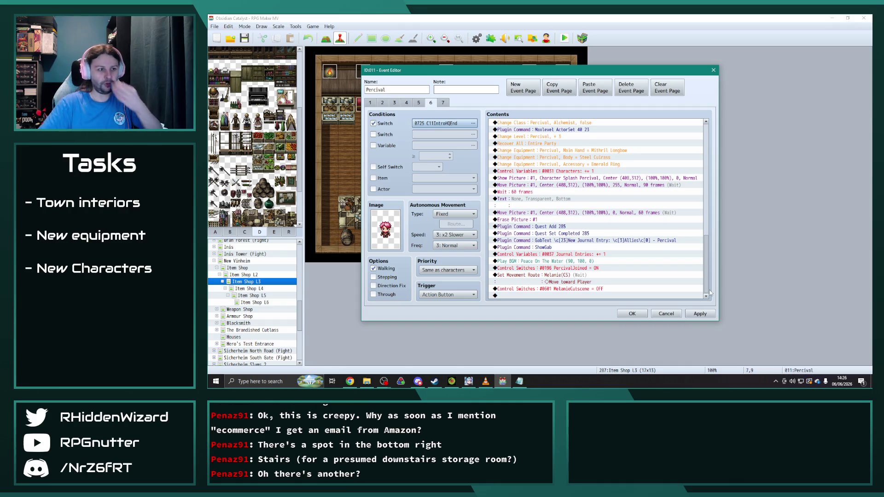
Change the Quest Add and Quest Set Completed commands from 285 to 299.
{"action": "double_click", "coordinate": [557, 227]}
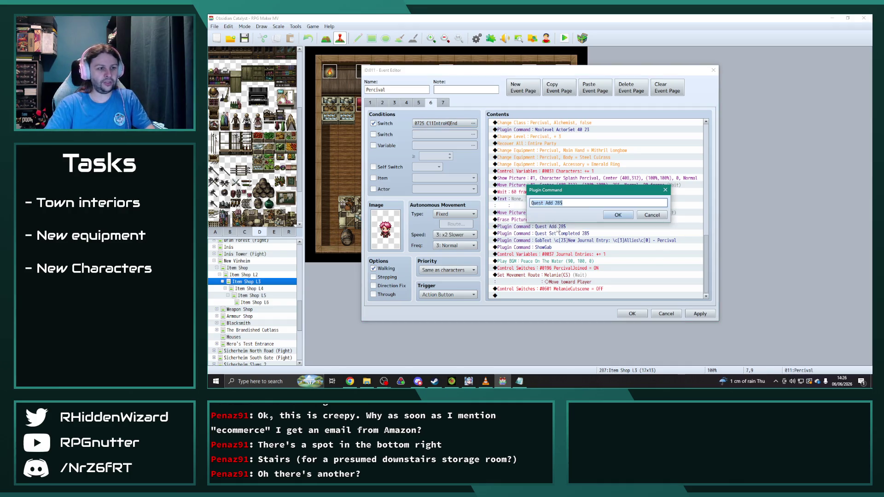
{"action": "left_click", "coordinate": [579, 203]}
{"action": "key", "text": "BackSpace"}
{"action": "key", "text": "BackSpace"}
{"action": "type", "text": "99"}
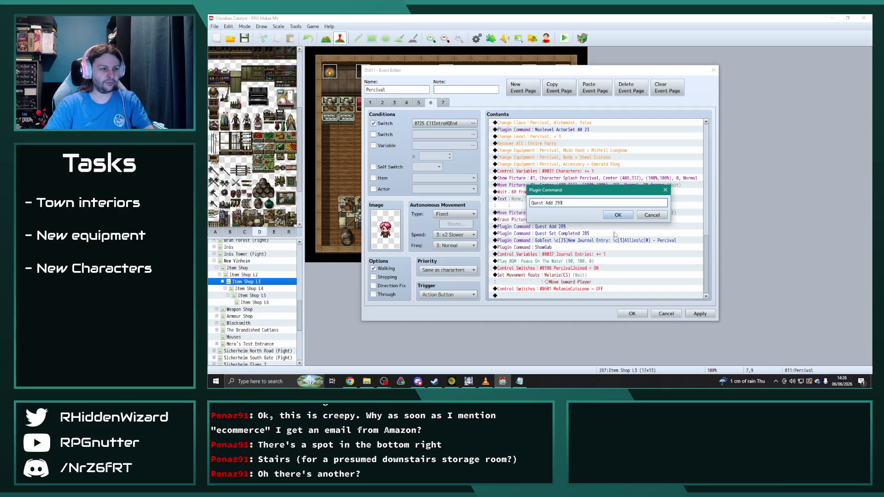
{"action": "left_click", "coordinate": [617, 215]}
{"action": "double_click", "coordinate": [598, 239]}
{"action": "left_click", "coordinate": [594, 204]}
{"action": "key", "text": "ctrl+shift+Left"}
{"action": "type", "text": "299"}
{"action": "left_click", "coordinate": [617, 215]}
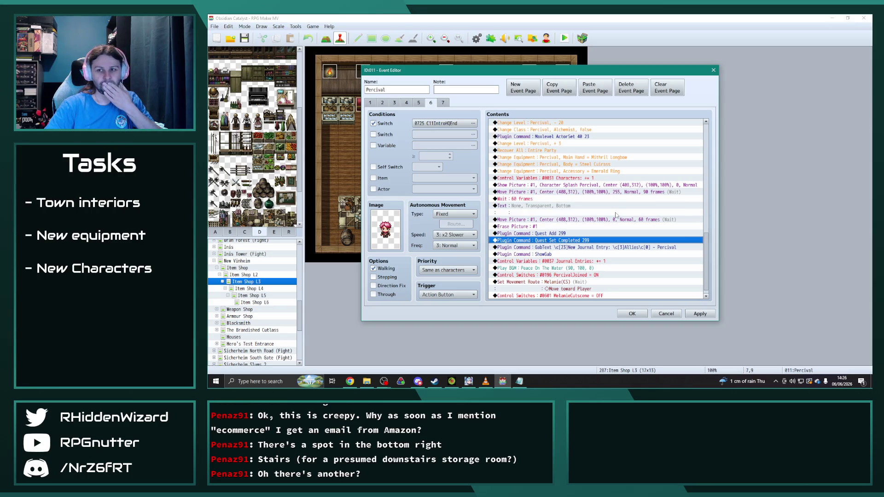
Close the L3 event, then copy Percival's page 5 on L4 to page 6 with switch C11IntroHQEnd.
{"action": "left_click", "coordinate": [640, 315]}
{"action": "left_click", "coordinate": [278, 288]}
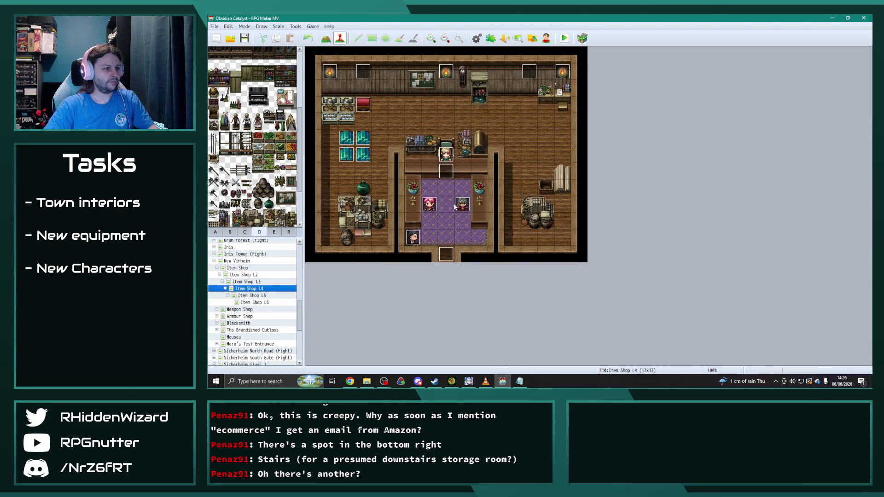
{"action": "double_click", "coordinate": [430, 202]}
{"action": "left_click", "coordinate": [418, 102]}
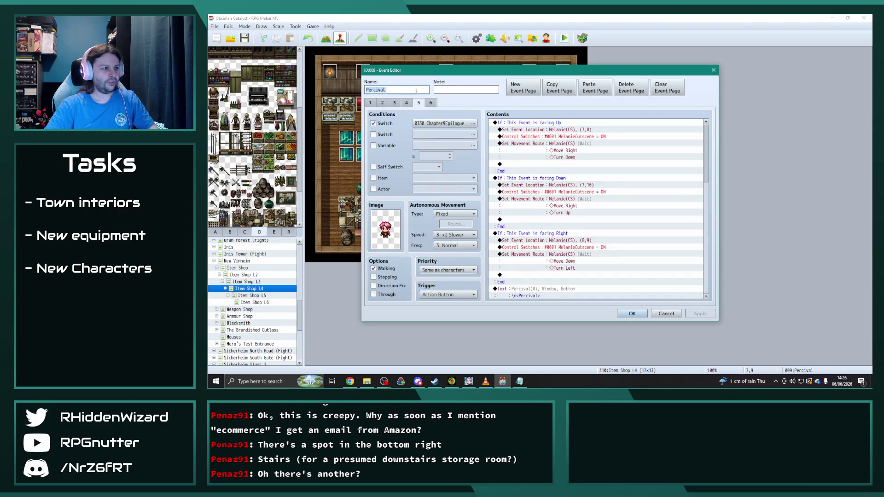
{"action": "left_click", "coordinate": [561, 88]}
{"action": "left_click", "coordinate": [594, 89]}
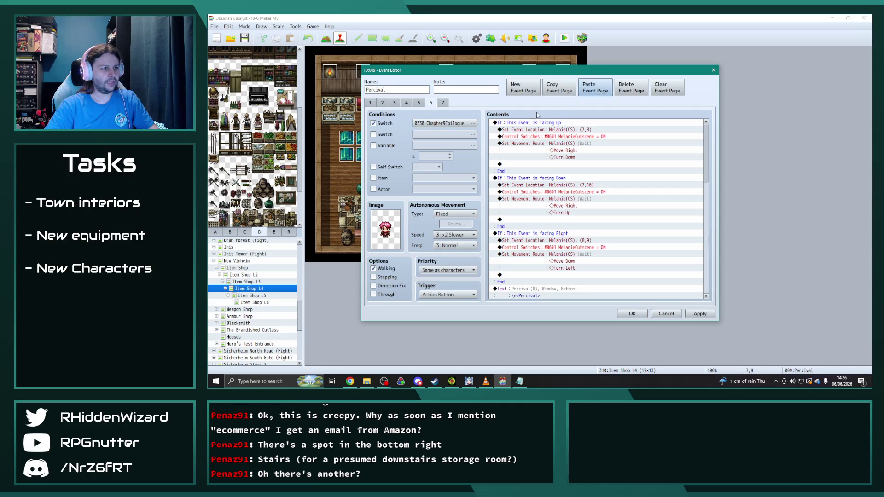
{"action": "left_click", "coordinate": [475, 124]}
{"action": "left_click", "coordinate": [528, 280]}
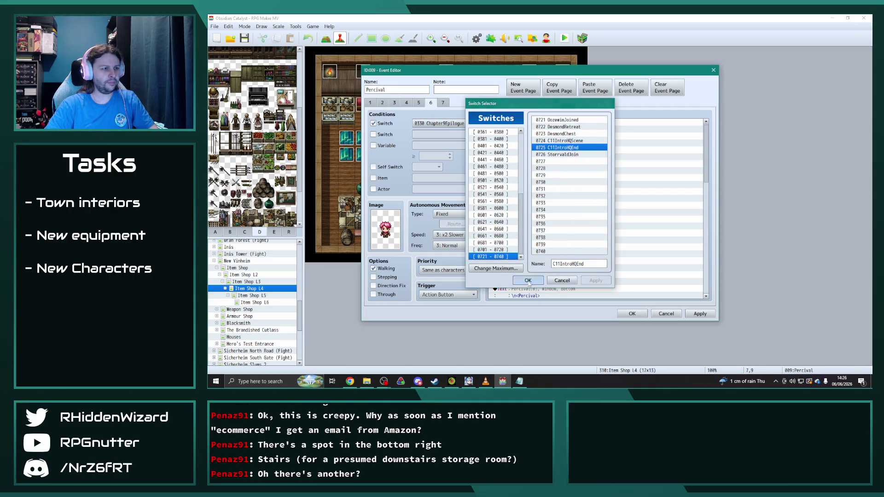
Change page 6's Quest Add and Quest Set Completed commands from 285 to 299.
{"action": "scroll", "coordinate": [710, 230], "scroll_direction": "down", "scroll_amount": 10}
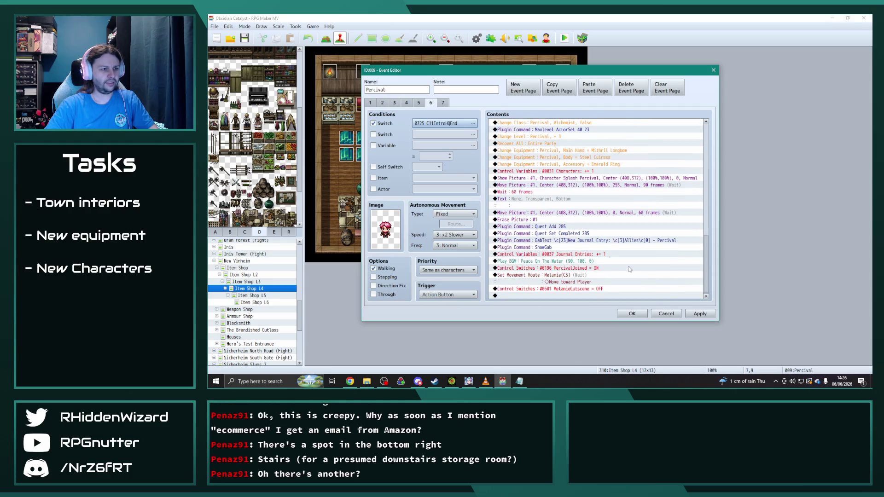
{"action": "double_click", "coordinate": [562, 227]}
{"action": "type", "text": "299"}
{"action": "left_click", "coordinate": [618, 215]}
{"action": "double_click", "coordinate": [571, 241]}
{"action": "type", "text": "299"}
{"action": "left_click", "coordinate": [617, 214]}
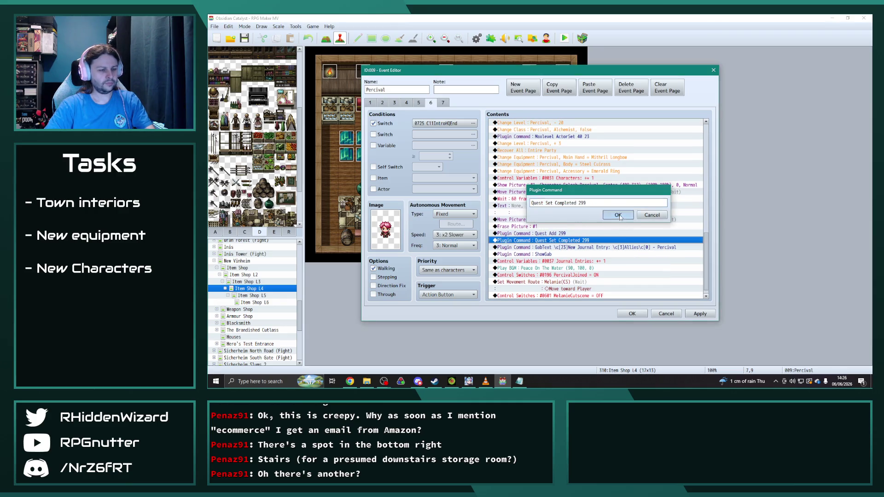
{"action": "left_click", "coordinate": [653, 276]}
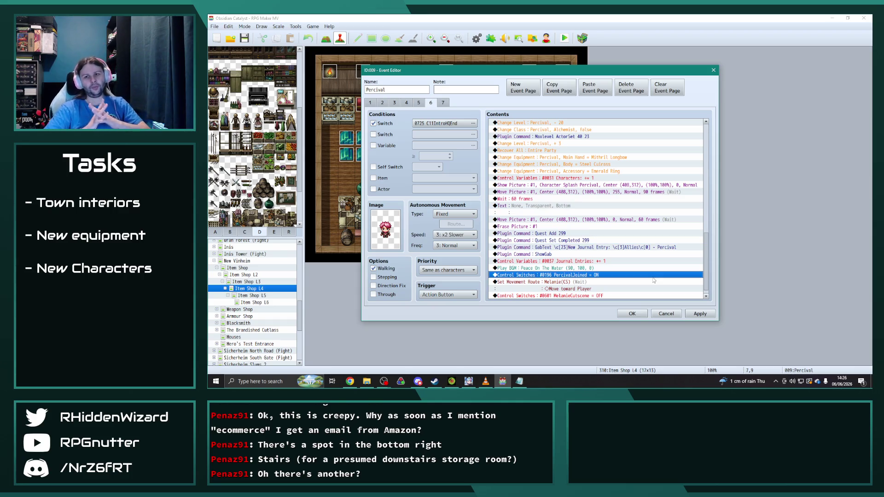
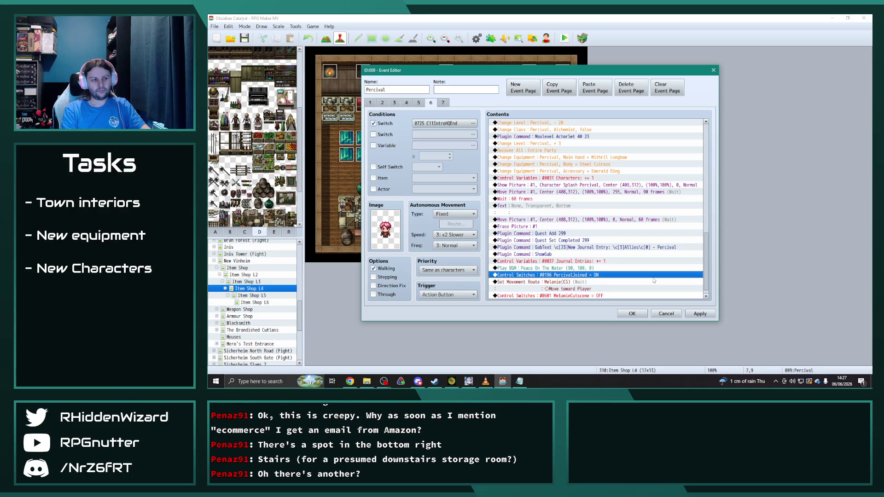
On Item Shop L5, duplicate Percival's page 5 as page 6, conditioned on switch 0725 C11IntroHQEnd.
{"action": "left_click", "coordinate": [632, 314]}
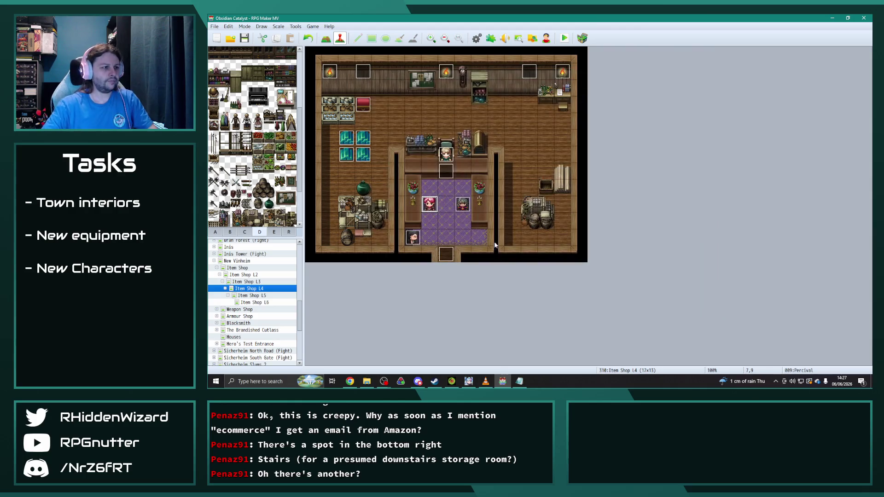
{"action": "left_click", "coordinate": [266, 295]}
{"action": "double_click", "coordinate": [429, 203]}
{"action": "left_click", "coordinate": [419, 102]}
{"action": "left_click", "coordinate": [558, 87]}
{"action": "left_click", "coordinate": [594, 87]}
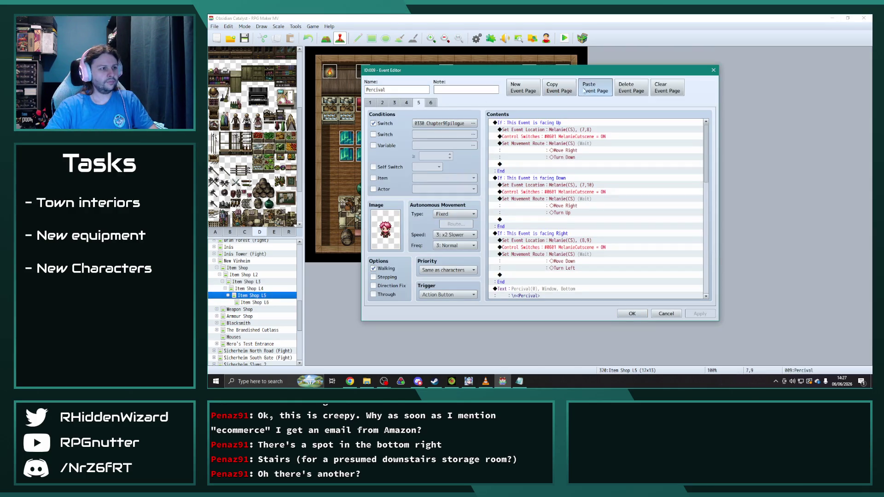
{"action": "left_click", "coordinate": [473, 124]}
{"action": "left_click", "coordinate": [534, 280]}
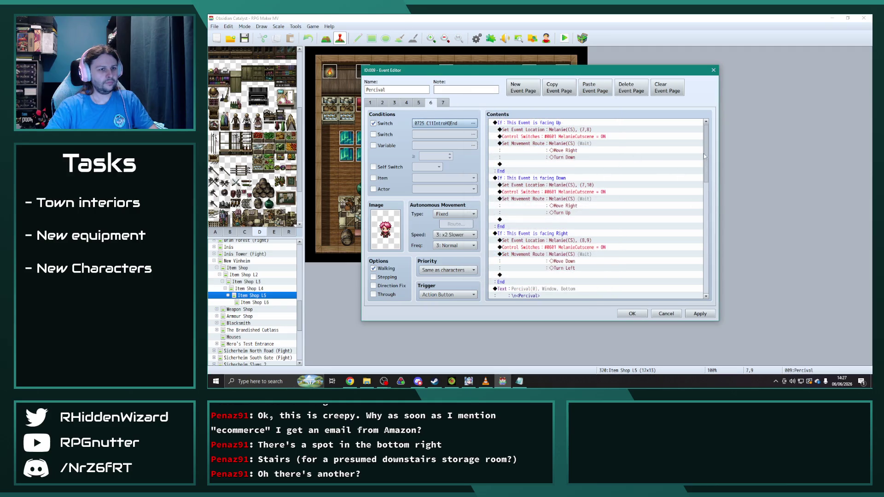
Change page 6's Quest Add and Quest Set Completed commands from 285 to 299.
{"action": "scroll", "coordinate": [703, 156], "scroll_direction": "down", "scroll_amount": 10}
{"action": "double_click", "coordinate": [559, 227]}
{"action": "double_click", "coordinate": [558, 202]}
{"action": "type", "text": "299"}
{"action": "left_click", "coordinate": [618, 215]}
{"action": "double_click", "coordinate": [585, 240]}
{"action": "key", "text": "End"}
{"action": "key", "text": "BackSpace"}
{"action": "key", "text": "BackSpace"}
{"action": "type", "text": "9"}
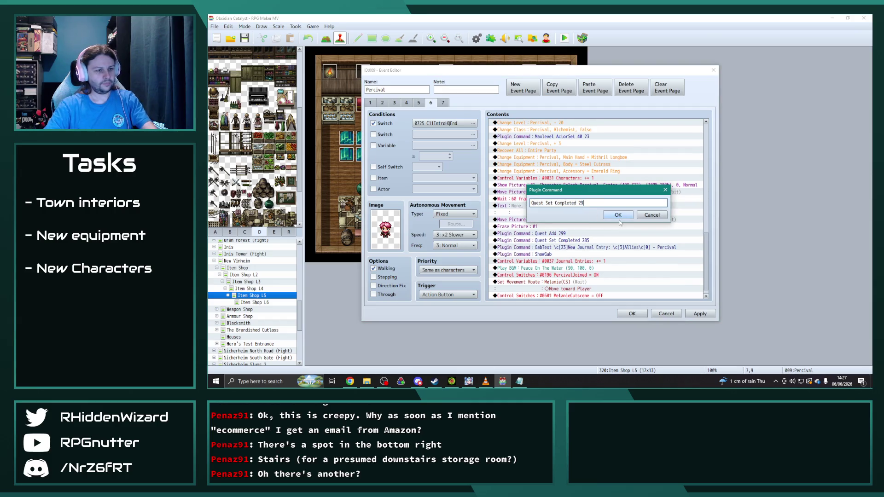
{"action": "type", "text": "9"}
{"action": "left_click", "coordinate": [617, 215]}
{"action": "left_click", "coordinate": [699, 314]}
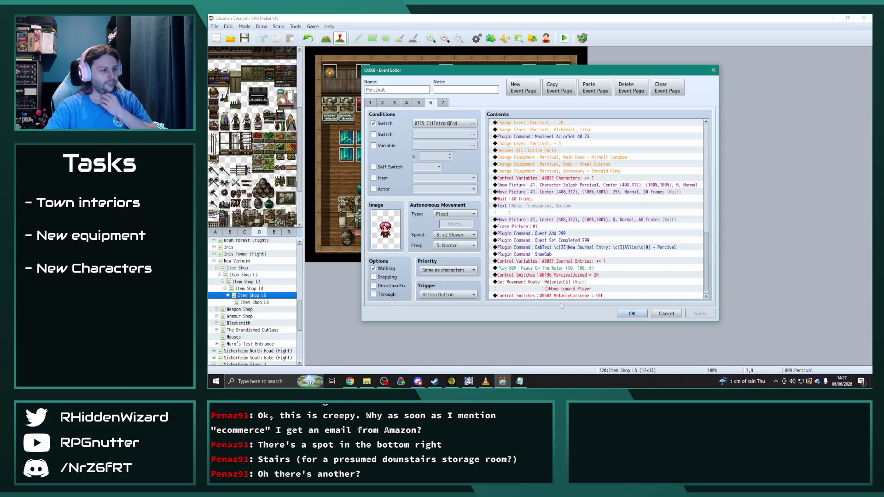
{"action": "left_click", "coordinate": [632, 314]}
On Item Shop L6, duplicate Percival's page 6 as page 7, conditioned on 0725 C11IntroHQEnd.
{"action": "left_click", "coordinate": [253, 302]}
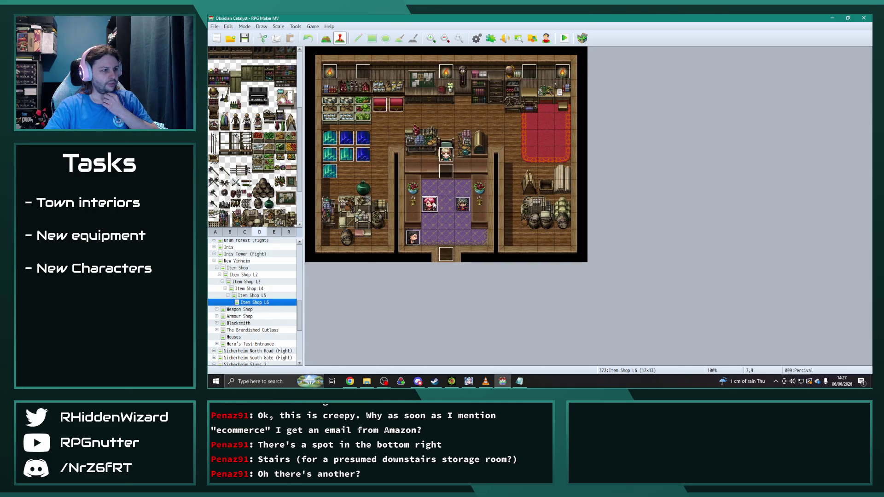
{"action": "double_click", "coordinate": [446, 115]}
{"action": "left_click", "coordinate": [430, 103]}
{"action": "left_click", "coordinate": [559, 87]}
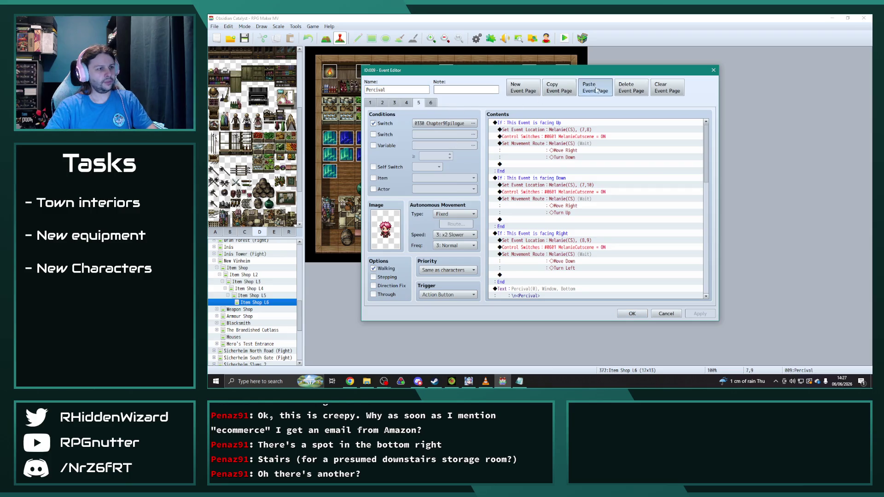
{"action": "left_click", "coordinate": [595, 87]}
{"action": "left_click", "coordinate": [457, 124]}
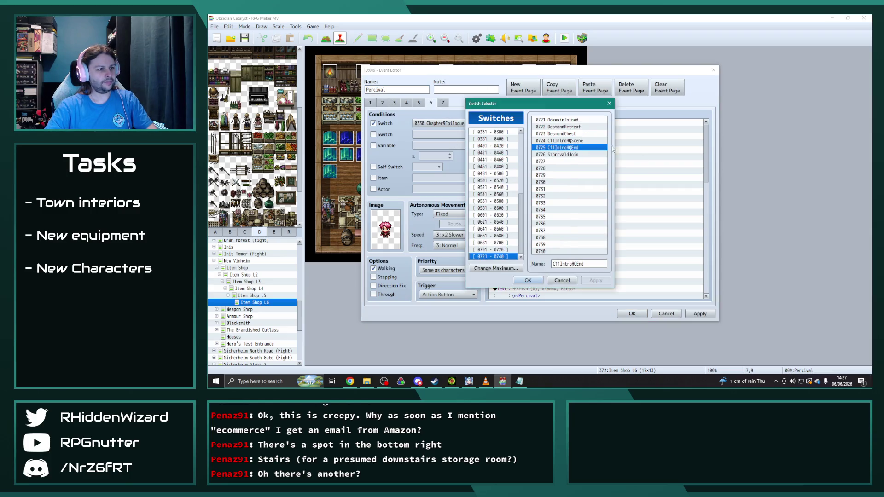
{"action": "left_click", "coordinate": [528, 281]}
Update page 7's Quest Add and Quest Set Completed commands to quest 299.
{"action": "scroll", "coordinate": [588, 233], "scroll_direction": "down", "scroll_amount": 10}
{"action": "double_click", "coordinate": [571, 226]}
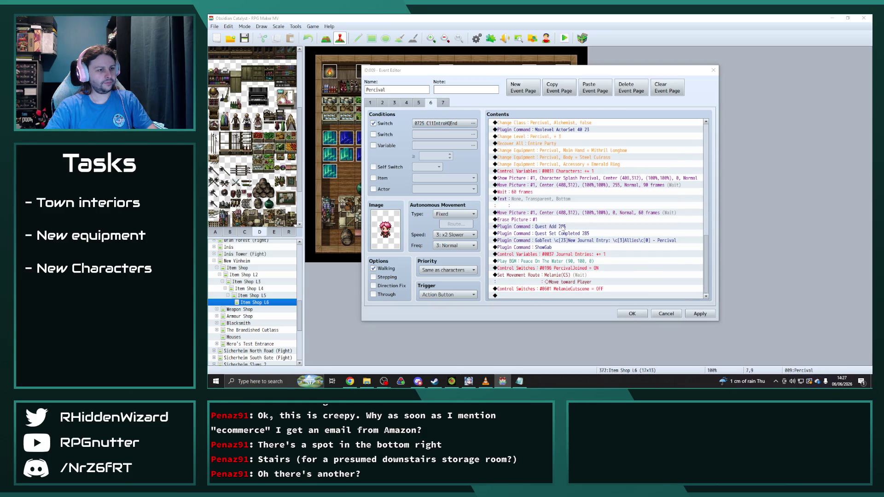
{"action": "key", "text": "BackSpace"}
{"action": "key", "text": "BackSpace"}
{"action": "type", "text": "99"}
{"action": "left_click", "coordinate": [618, 215]}
{"action": "left_click", "coordinate": [588, 241]}
{"action": "double_click", "coordinate": [589, 240]}
{"action": "left_click", "coordinate": [582, 204]}
{"action": "type", "text": "99"}
{"action": "left_click", "coordinate": [617, 215]}
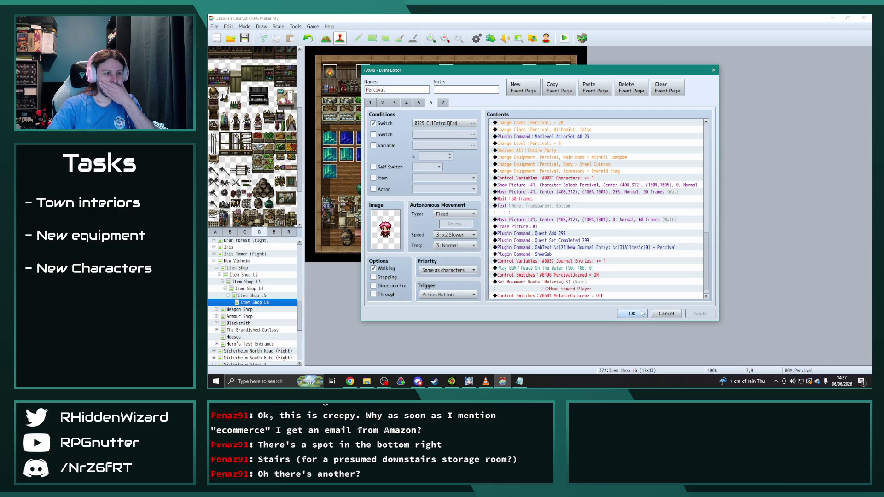
{"action": "left_click", "coordinate": [632, 314]}
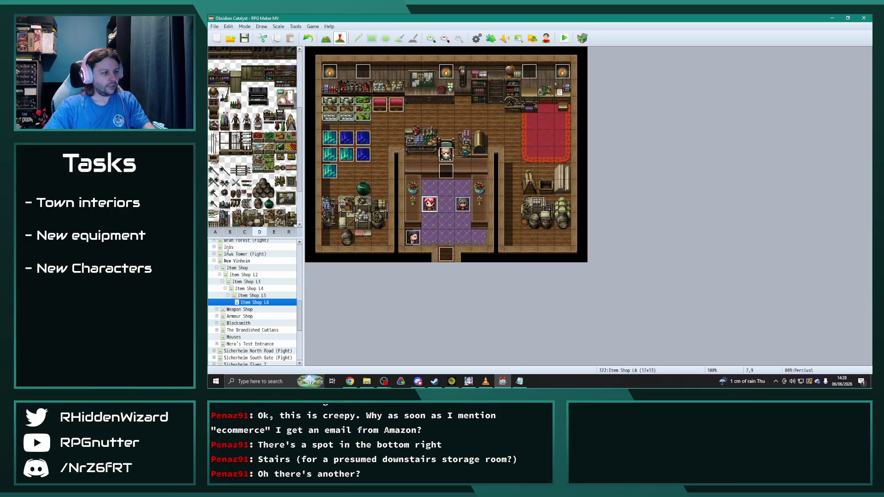
{"action": "left_click", "coordinate": [251, 282]}
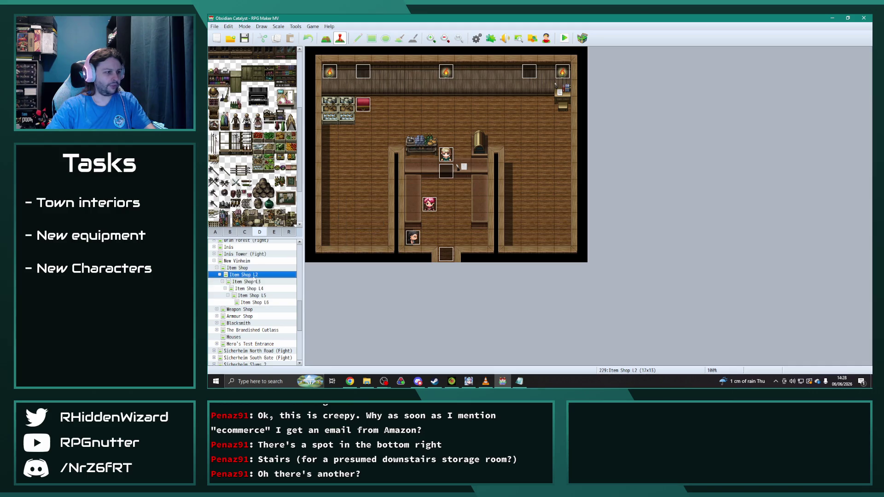
Duplicate Augustus's page 5 on Item Shop L3 and compare his pages up to the AugustusJoined page.
{"action": "double_click", "coordinate": [464, 206]}
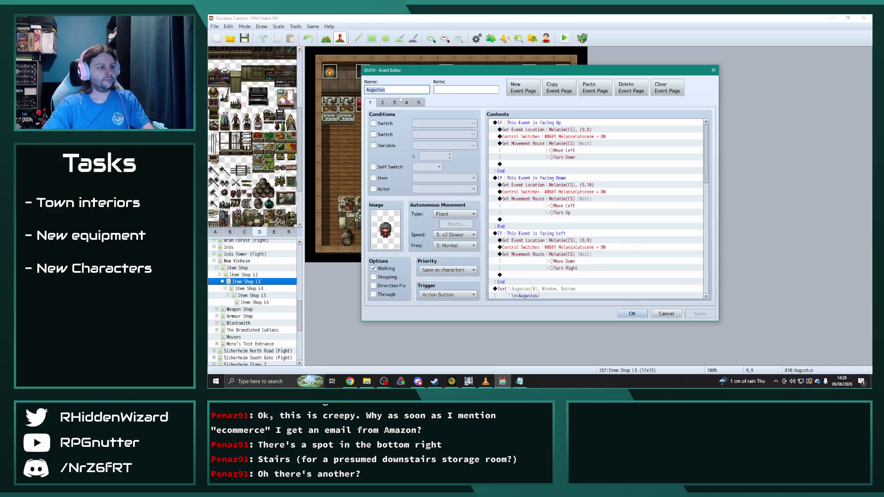
{"action": "left_click", "coordinate": [418, 102]}
{"action": "left_click", "coordinate": [559, 87]}
{"action": "left_click", "coordinate": [595, 88]}
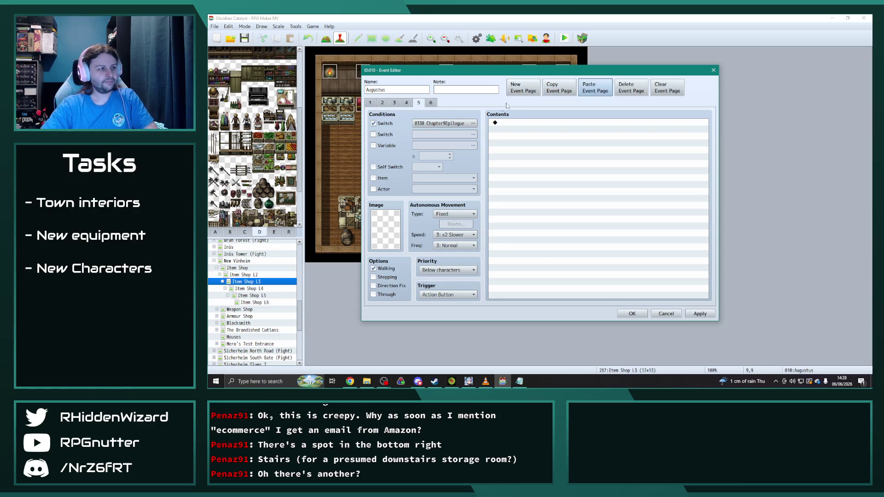
{"action": "left_click", "coordinate": [406, 103]}
{"action": "left_click", "coordinate": [395, 102]}
{"action": "left_click", "coordinate": [407, 102]}
{"action": "left_click", "coordinate": [419, 102]}
{"action": "left_click", "coordinate": [430, 103]}
Delete the two extra empty pages from Augustus's event and close it.
{"action": "key", "text": "Left"}
{"action": "key", "text": "Left"}
{"action": "key", "text": "Left"}
{"action": "key", "text": "Right"}
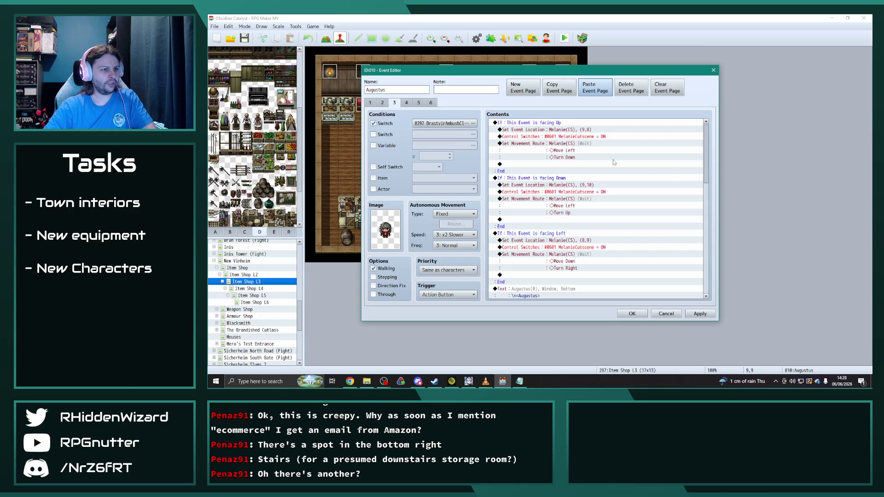
{"action": "key", "text": "Right"}
{"action": "key", "text": "Right"}
{"action": "key", "text": "Left"}
{"action": "key", "text": "Left"}
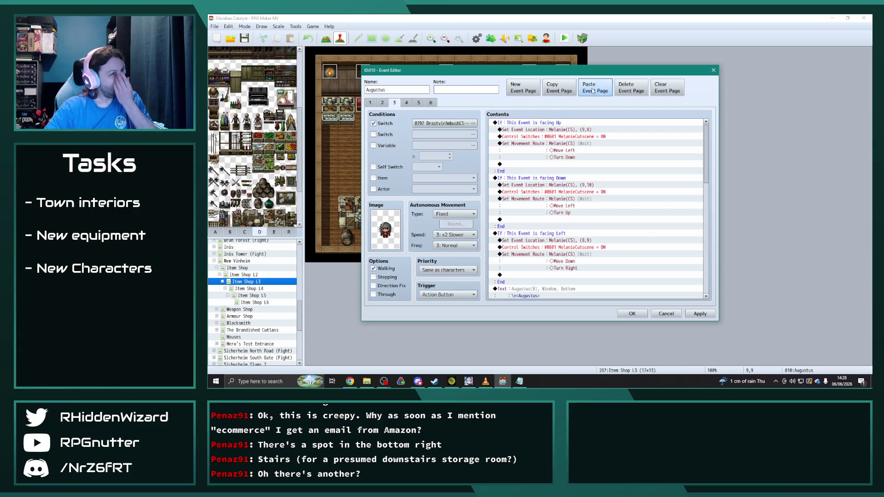
{"action": "key", "text": "Right"}
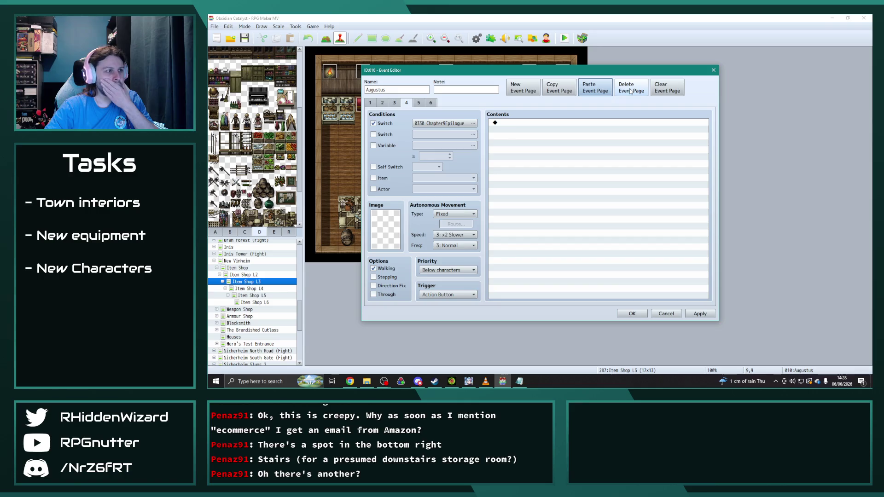
{"action": "left_click", "coordinate": [630, 90]}
{"action": "left_click", "coordinate": [631, 94]}
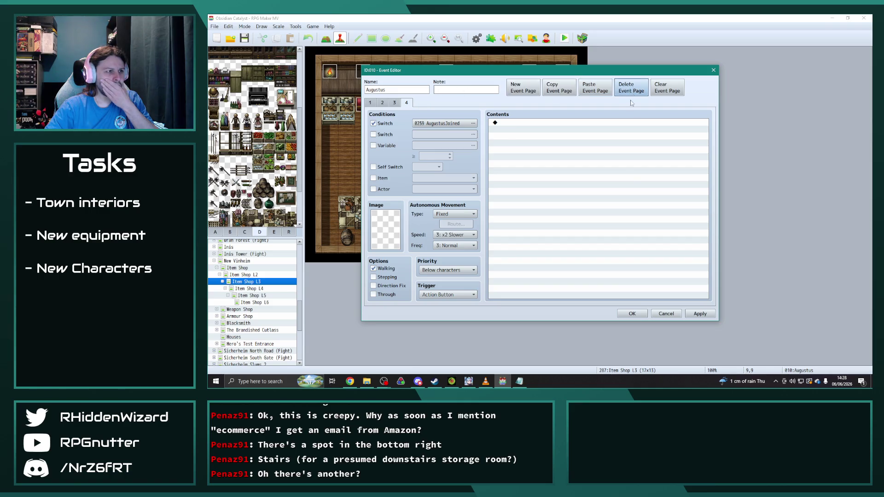
{"action": "left_click", "coordinate": [637, 313]}
Open Percival's event on Item Shop L2 and review pages 4 through 6.
{"action": "left_click", "coordinate": [261, 276]}
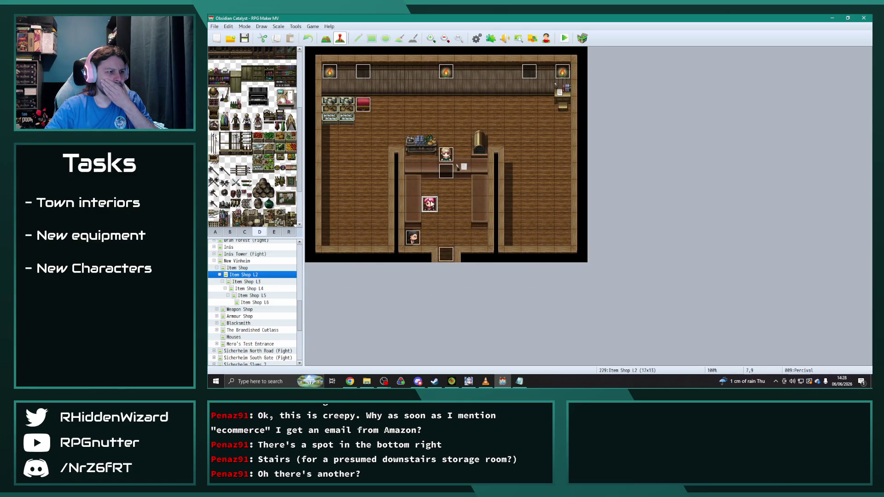
{"action": "double_click", "coordinate": [429, 204]}
{"action": "left_click", "coordinate": [418, 103]}
{"action": "left_click", "coordinate": [405, 103]}
{"action": "left_click", "coordinate": [418, 103]}
{"action": "left_click", "coordinate": [443, 103]}
{"action": "left_click", "coordinate": [419, 103]}
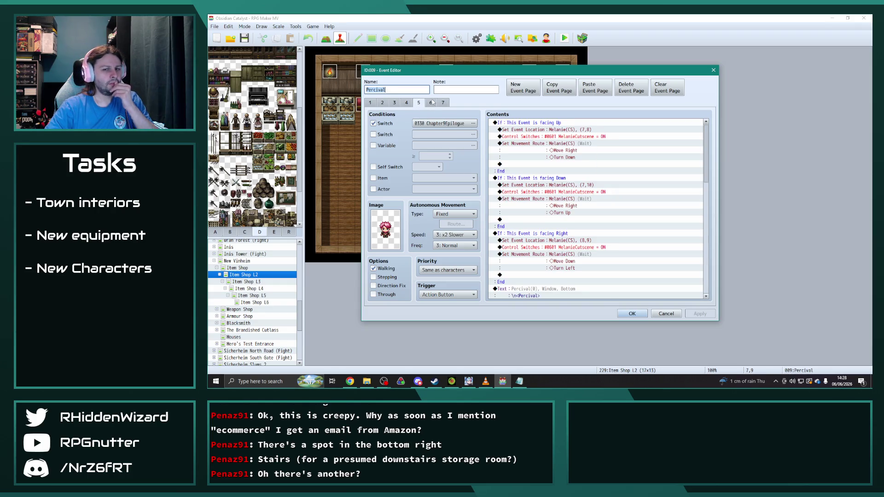
Skip to the next music track, then return to the event editor.
{"action": "left_click", "coordinate": [487, 380]}
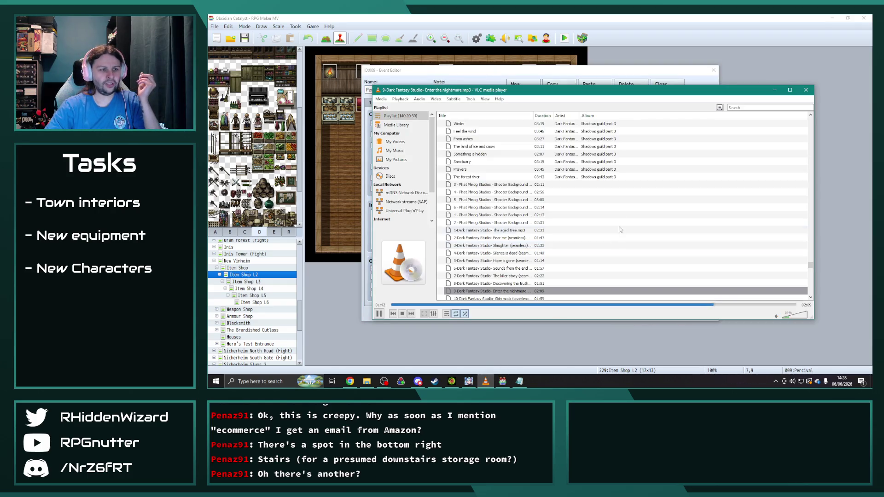
{"action": "left_click", "coordinate": [411, 313]}
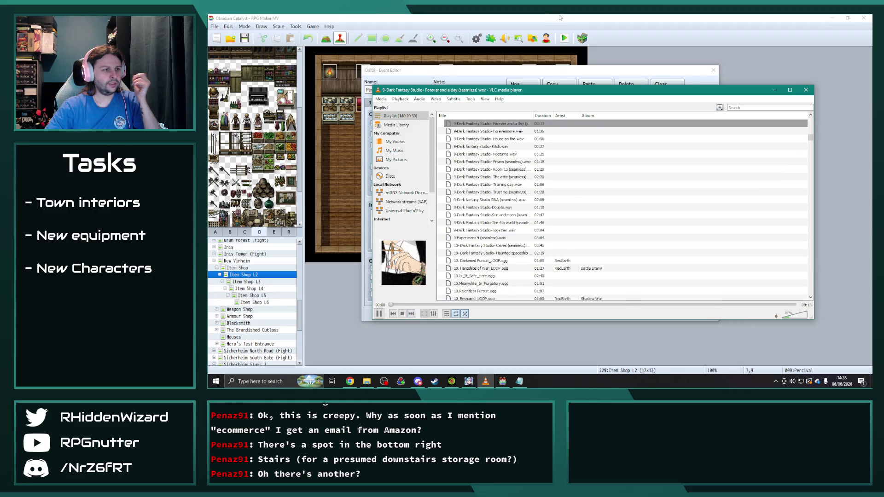
{"action": "key", "text": "alt+Tab"}
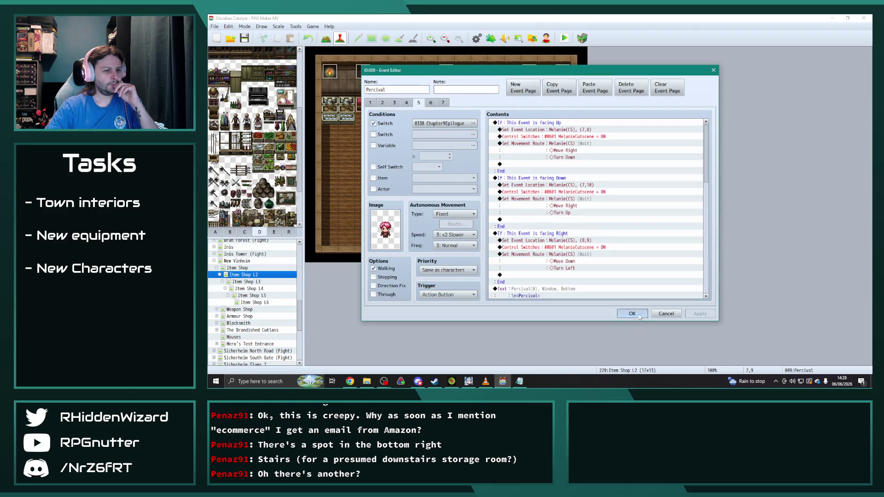
Review Augustus's event pages on Item Shop L3.
{"action": "left_click", "coordinate": [638, 316]}
{"action": "left_click", "coordinate": [263, 281]}
{"action": "double_click", "coordinate": [462, 204]}
{"action": "left_click", "coordinate": [382, 102]}
{"action": "left_click", "coordinate": [394, 102]}
{"action": "left_click", "coordinate": [406, 102]}
{"action": "left_click", "coordinate": [395, 102]}
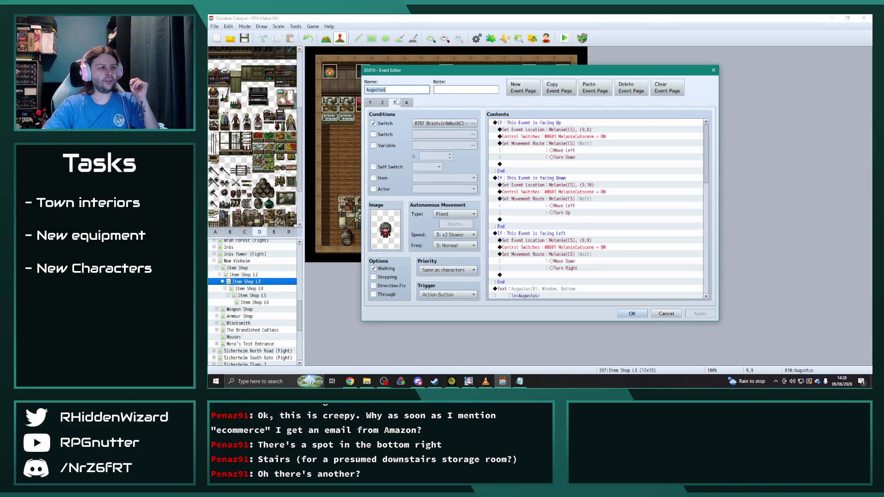
{"action": "left_click", "coordinate": [644, 315]}
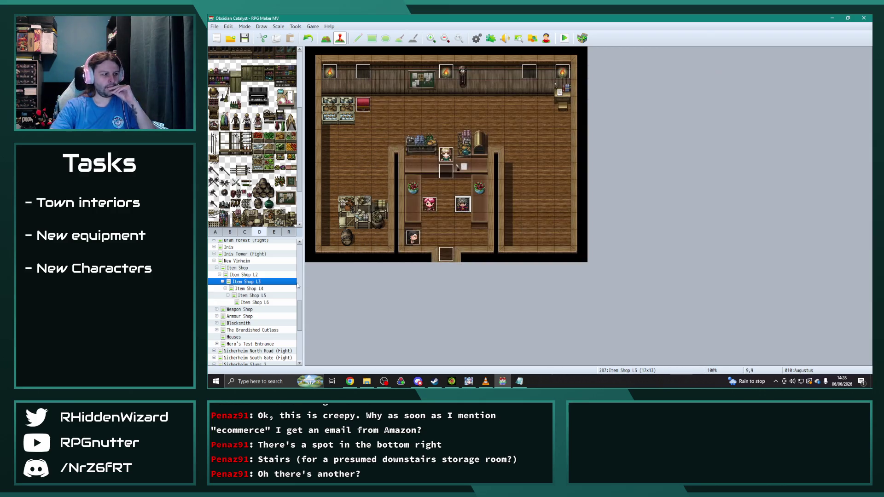
Inspect Augustus's pages on Item Shop L4, noting page 3's Chapter9Epilogue condition.
{"action": "left_click", "coordinate": [283, 289]}
{"action": "double_click", "coordinate": [461, 208]}
{"action": "left_click", "coordinate": [405, 102]}
{"action": "left_click", "coordinate": [395, 102]}
{"action": "left_click", "coordinate": [383, 102]}
{"action": "left_click", "coordinate": [395, 102]}
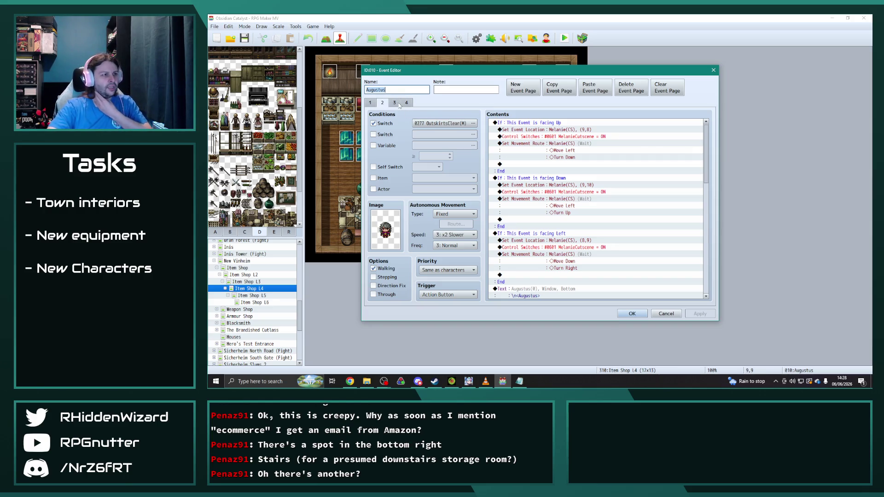
{"action": "left_click", "coordinate": [632, 314]}
Browse switch ranges for Augustus's L3 page 3 condition without changing it.
{"action": "left_click", "coordinate": [246, 282]}
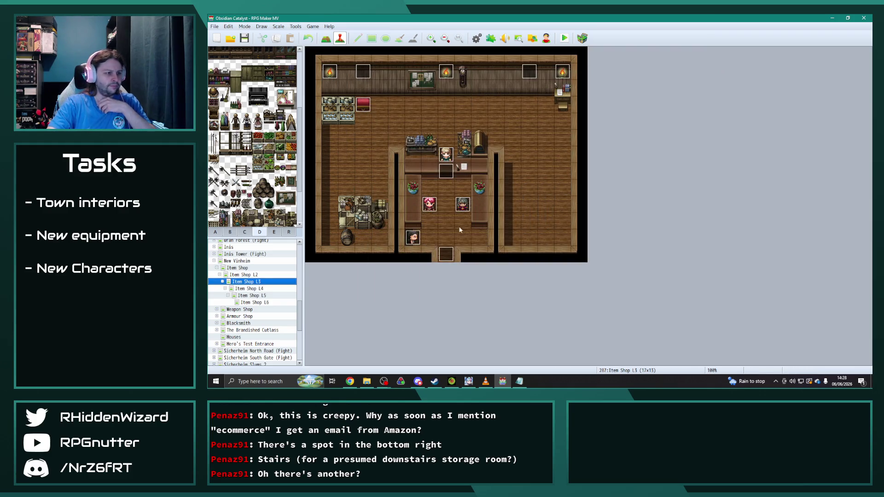
{"action": "double_click", "coordinate": [457, 211]}
{"action": "left_click", "coordinate": [382, 103]}
{"action": "left_click", "coordinate": [394, 103]}
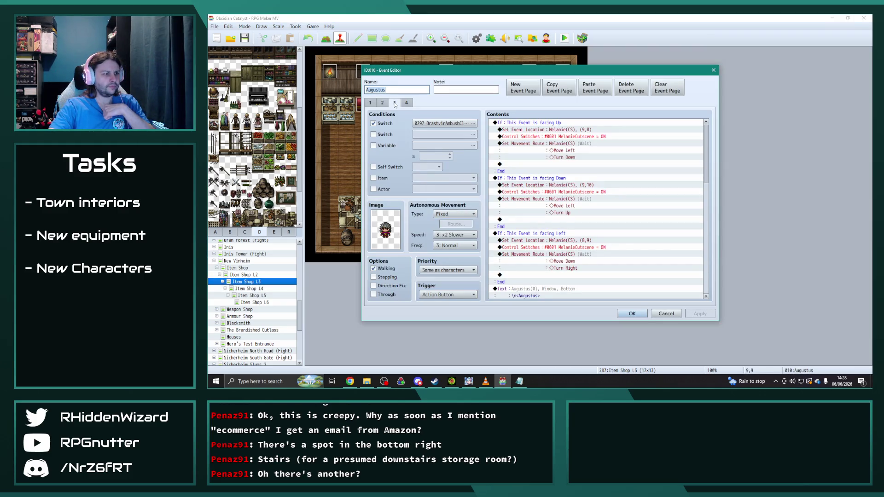
{"action": "left_click", "coordinate": [473, 124]}
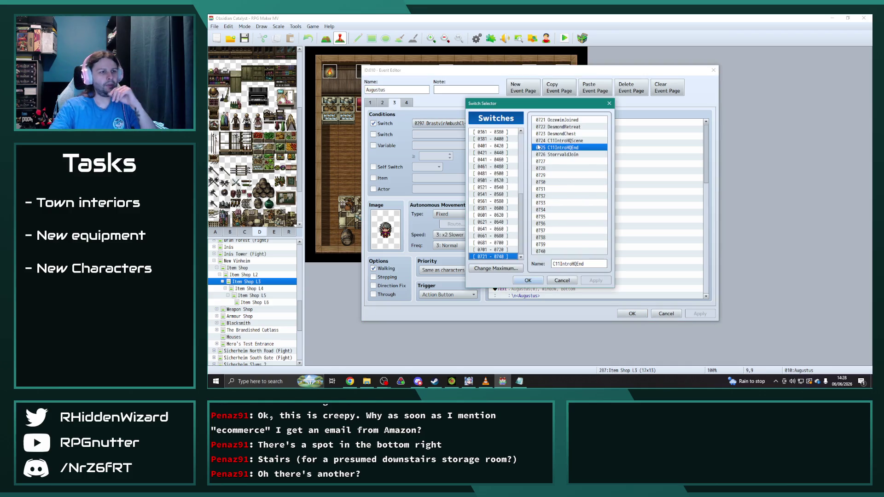
{"action": "scroll", "coordinate": [499, 205], "scroll_direction": "up", "scroll_amount": 3}
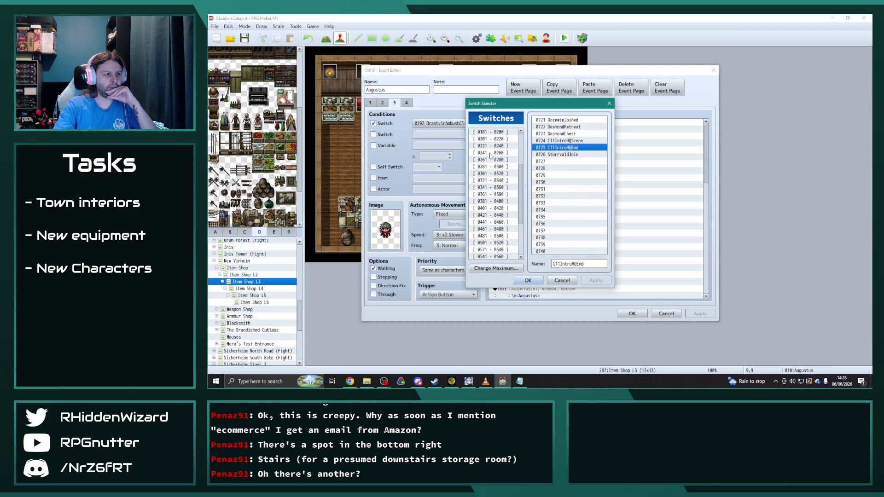
{"action": "left_click", "coordinate": [491, 166]}
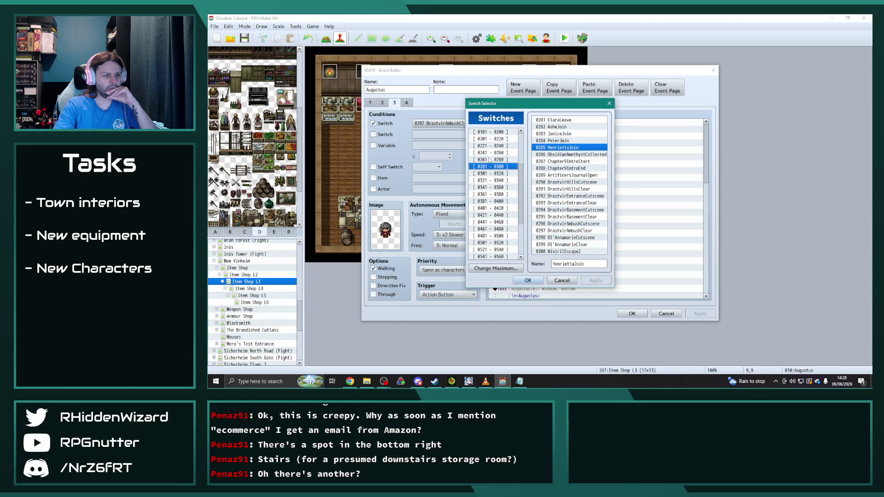
{"action": "left_click", "coordinate": [489, 160]}
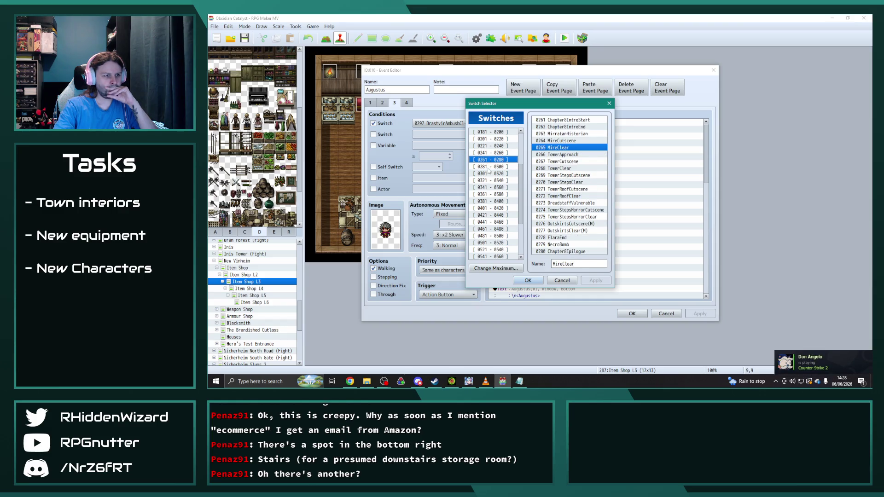
{"action": "left_click", "coordinate": [489, 166]}
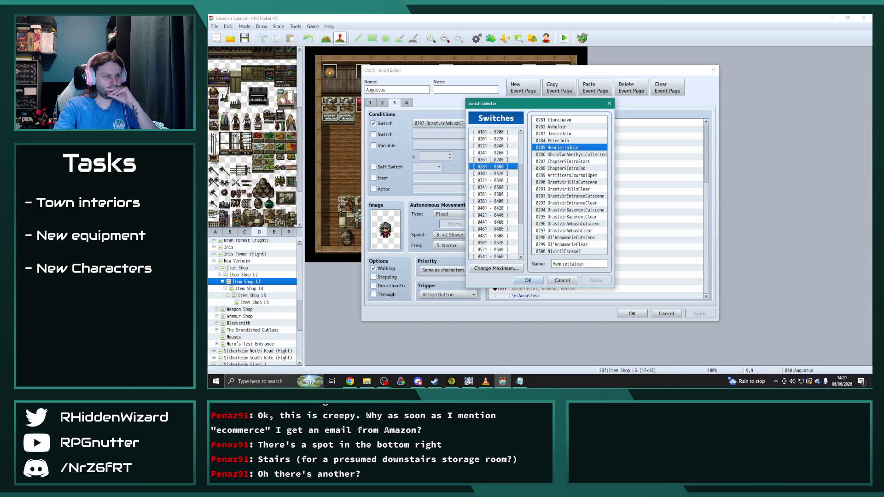
{"action": "left_click", "coordinate": [491, 152]}
{"action": "left_click", "coordinate": [561, 281]}
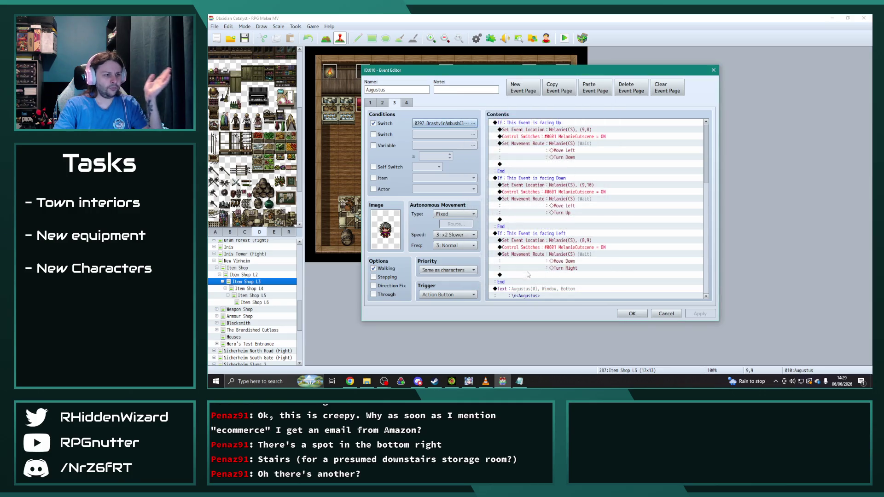
{"action": "left_click", "coordinate": [632, 313]}
After checking Percival, set Augustus's L3 page 3 condition to switch 0330 Chapter9Epilogue.
{"action": "double_click", "coordinate": [429, 203]}
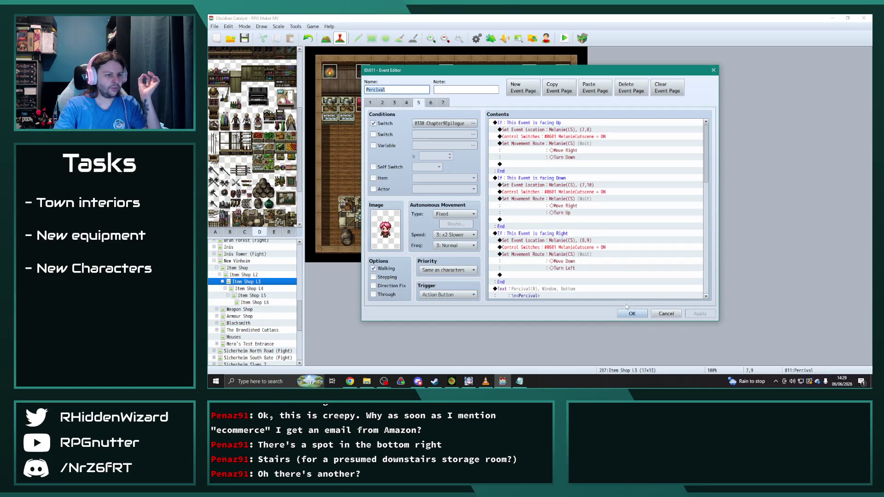
{"action": "left_click", "coordinate": [632, 313]}
{"action": "double_click", "coordinate": [462, 204]}
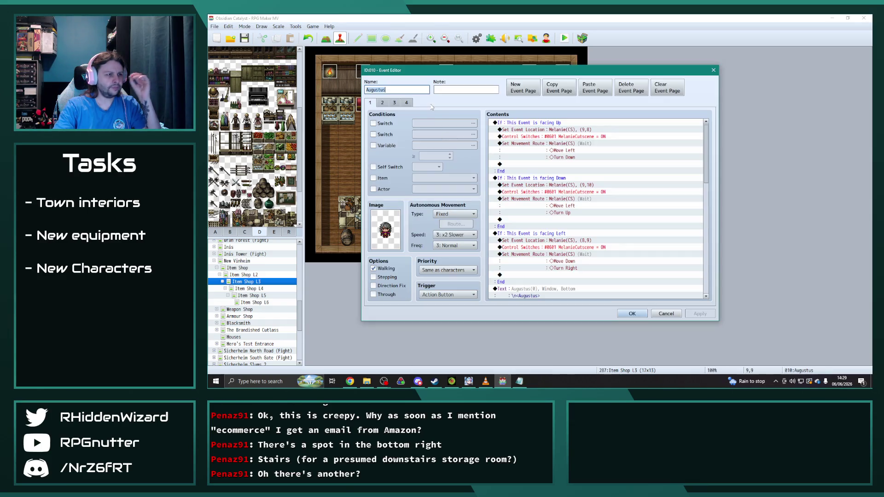
{"action": "left_click", "coordinate": [394, 102]}
{"action": "left_click", "coordinate": [473, 123]}
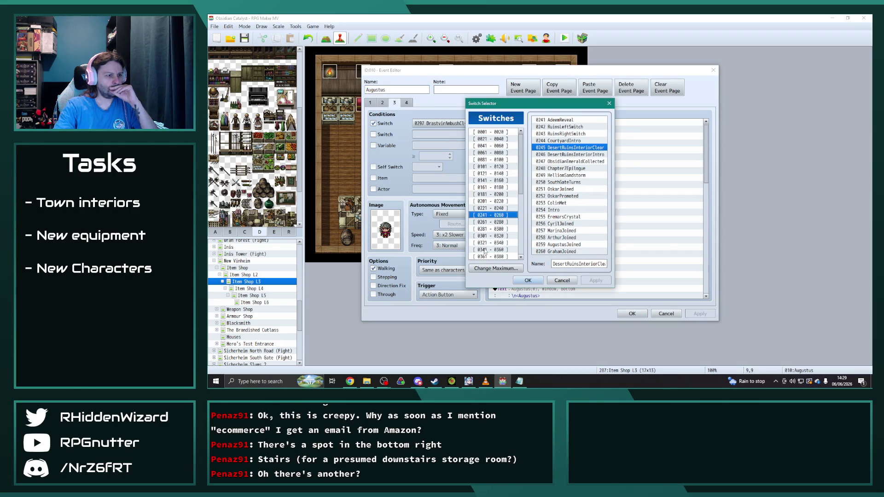
{"action": "left_click", "coordinate": [485, 250]}
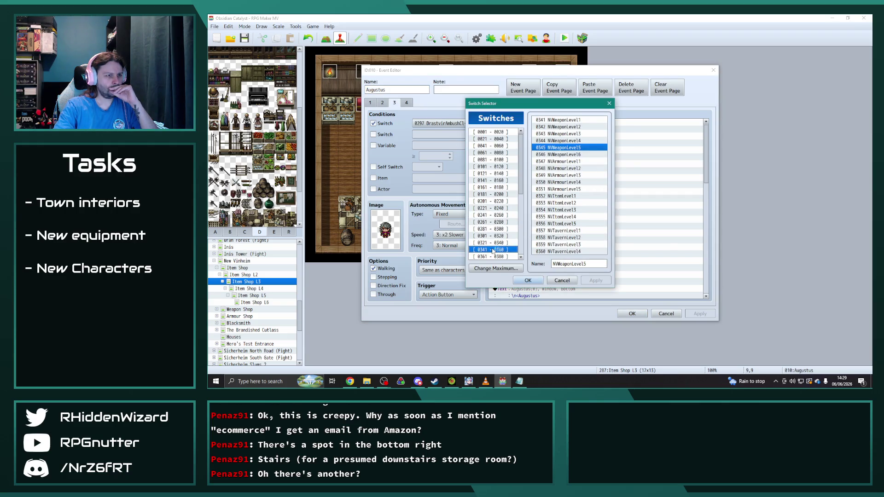
{"action": "left_click", "coordinate": [493, 244]}
{"action": "double_click", "coordinate": [566, 182]}
Duplicate page 3 as page 4, requiring switch 0725 C11IntroHQEnd.
{"action": "left_click", "coordinate": [557, 90]}
{"action": "left_click", "coordinate": [603, 92]}
{"action": "left_click", "coordinate": [473, 123]}
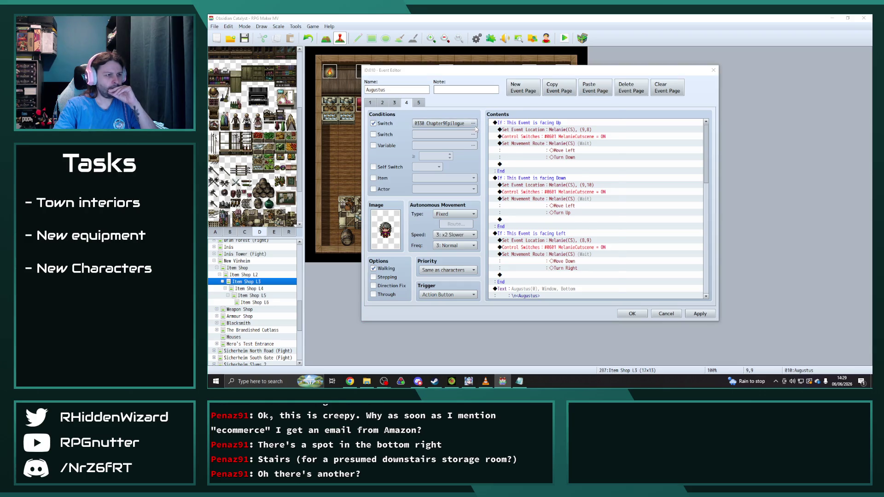
{"action": "left_click_drag", "start_coordinate": [520, 188], "coordinate": [524, 250]}
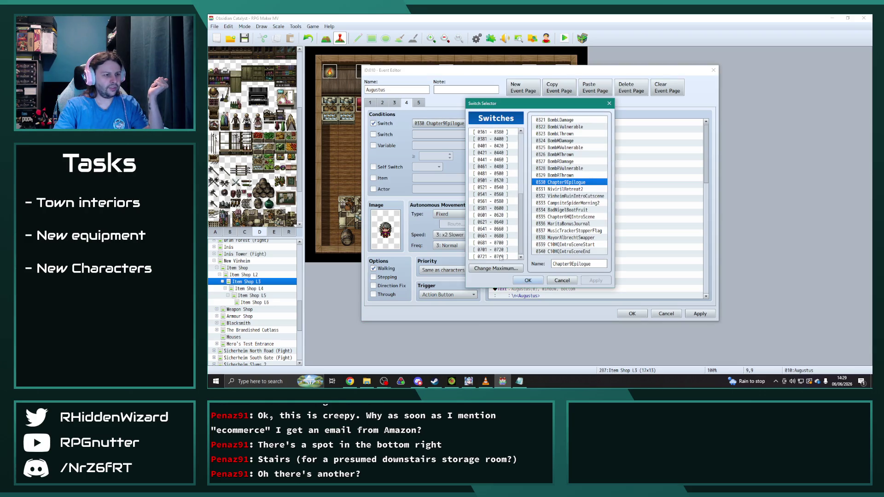
{"action": "left_click", "coordinate": [501, 257]}
{"action": "double_click", "coordinate": [583, 148]}
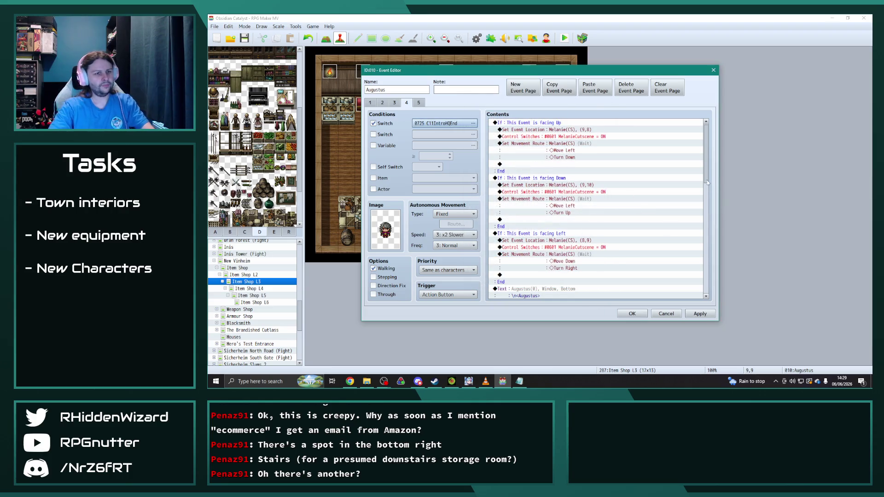
Change page 4's Quest Add and Quest Set Completed commands from 288 to 302.
{"action": "scroll", "coordinate": [708, 184], "scroll_direction": "down", "scroll_amount": 10}
{"action": "double_click", "coordinate": [571, 227]}
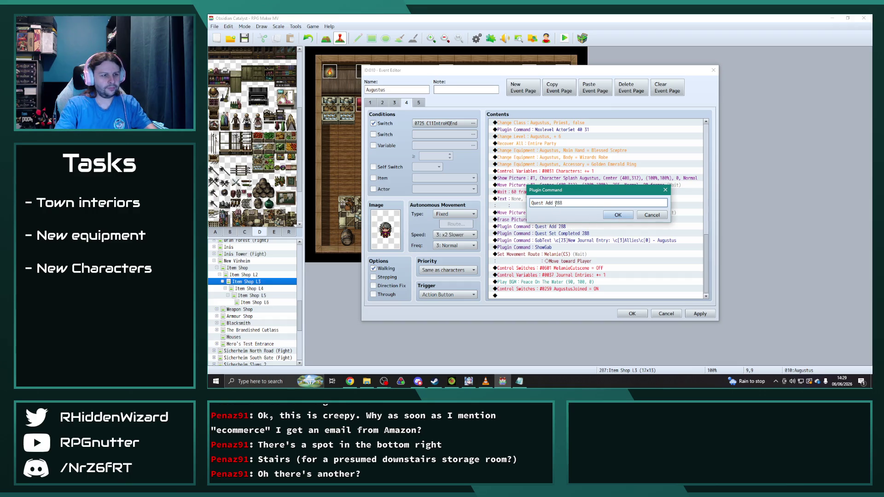
{"action": "left_click", "coordinate": [617, 215]}
{"action": "double_click", "coordinate": [596, 240]}
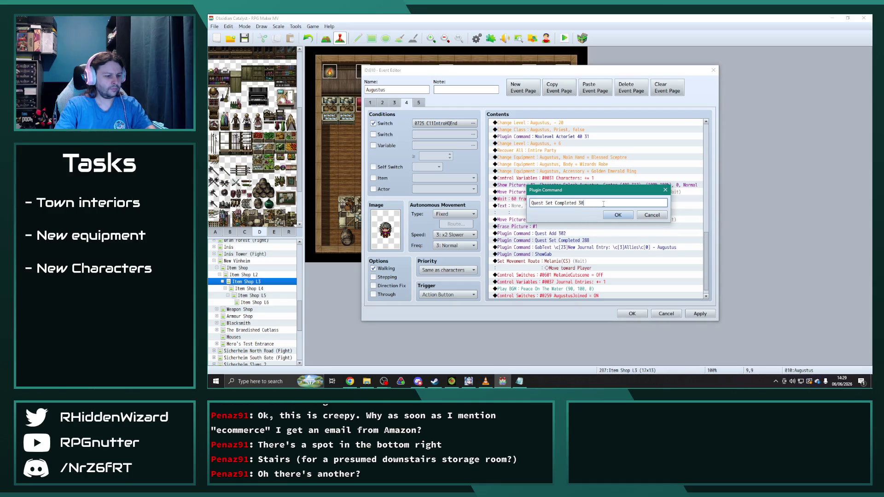
{"action": "left_click", "coordinate": [618, 215]}
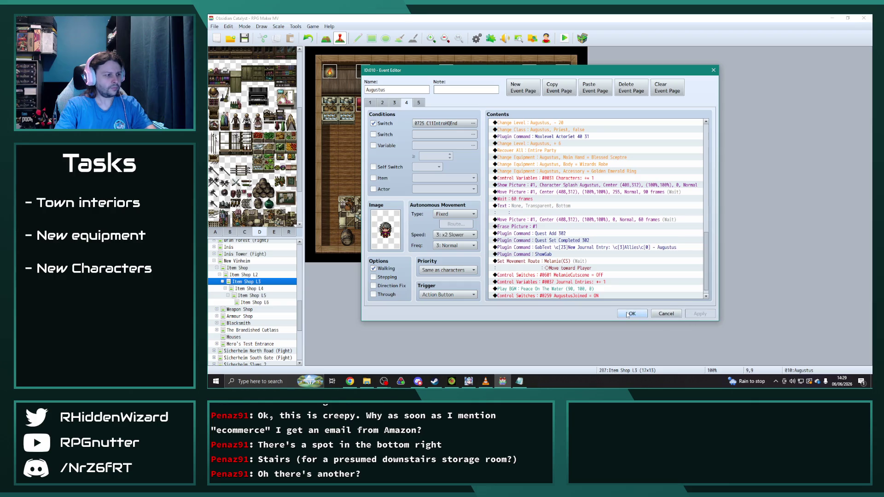
{"action": "left_click", "coordinate": [632, 313]}
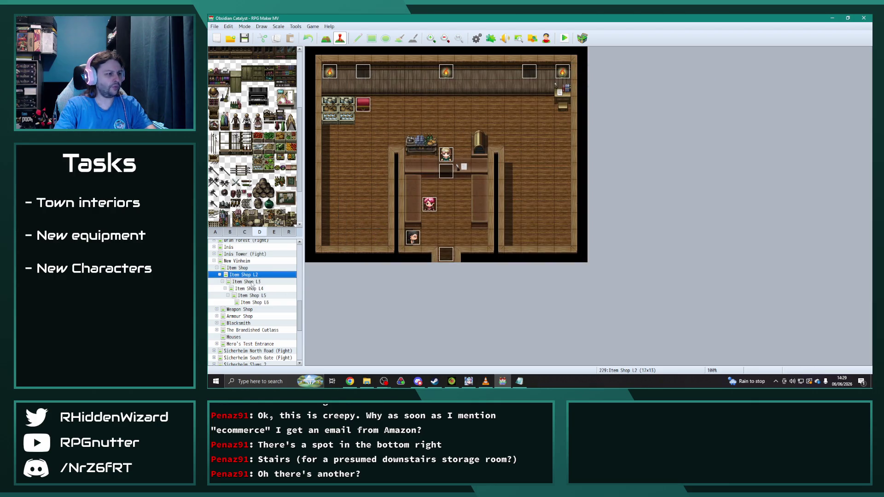
{"action": "double_click", "coordinate": [463, 203]}
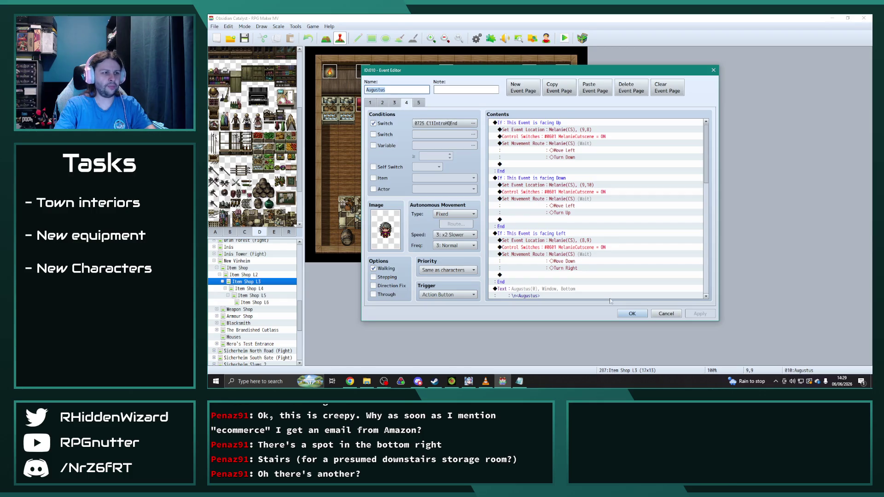
On Item Shop L4, duplicate Augustus's page 3 as page 4, requiring 0725 C11IntroHQEnd.
{"action": "key", "text": "Escape"}
{"action": "key", "text": "Down"}
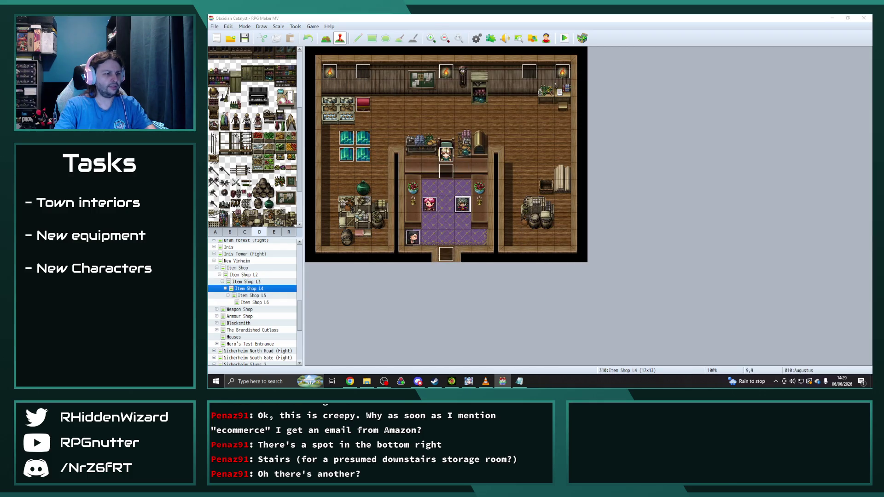
{"action": "double_click", "coordinate": [458, 208]}
{"action": "left_click", "coordinate": [394, 102]}
{"action": "left_click", "coordinate": [569, 94]}
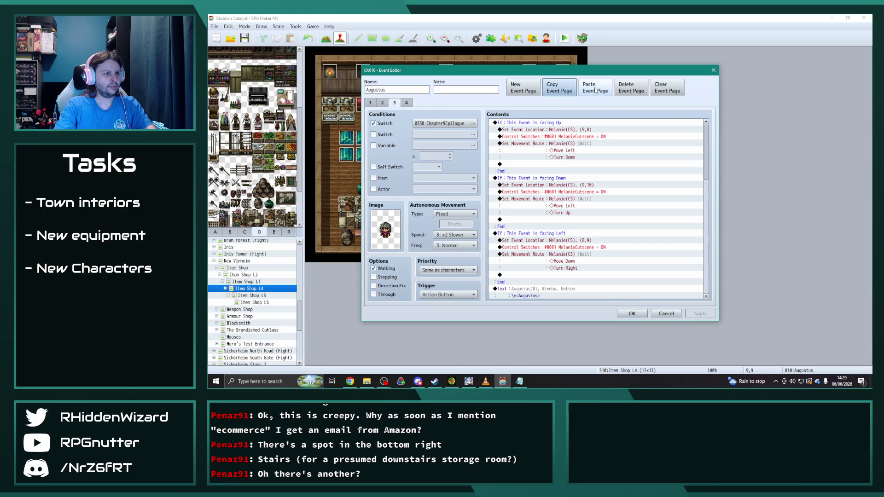
{"action": "left_click", "coordinate": [594, 89]}
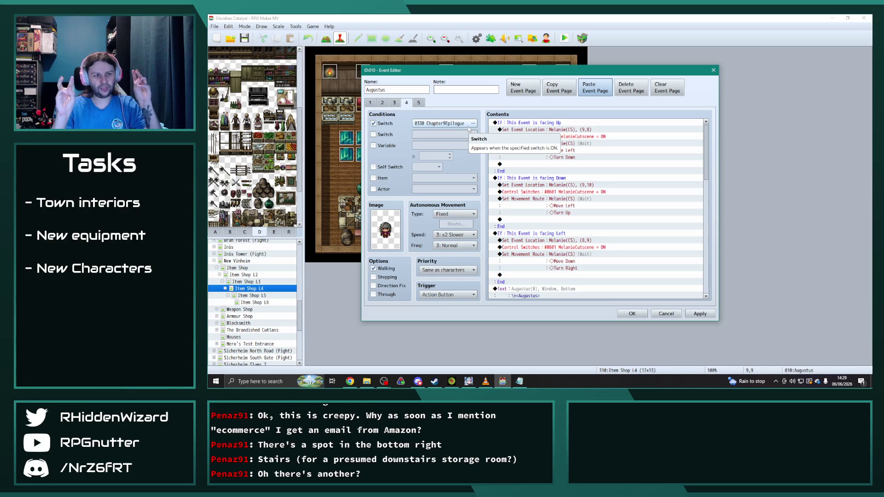
{"action": "left_click_drag", "start_coordinate": [706, 152], "coordinate": [706, 269]}
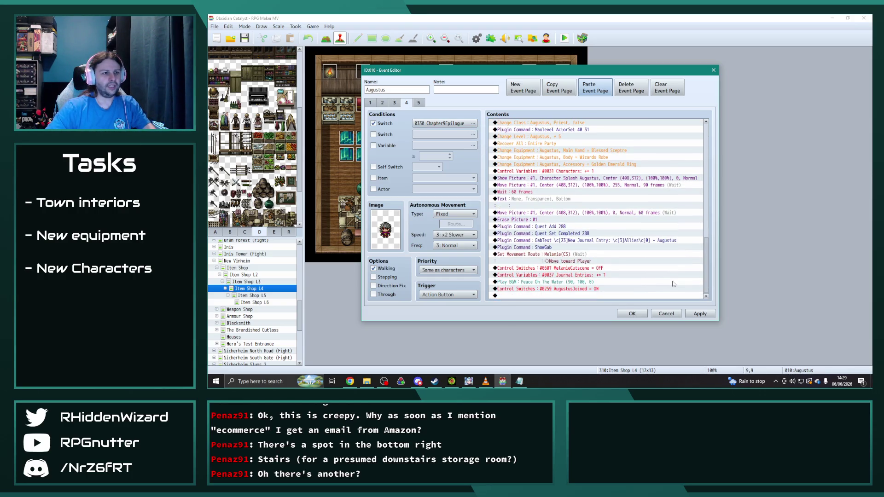
{"action": "left_click", "coordinate": [394, 102]}
{"action": "left_click", "coordinate": [460, 123]}
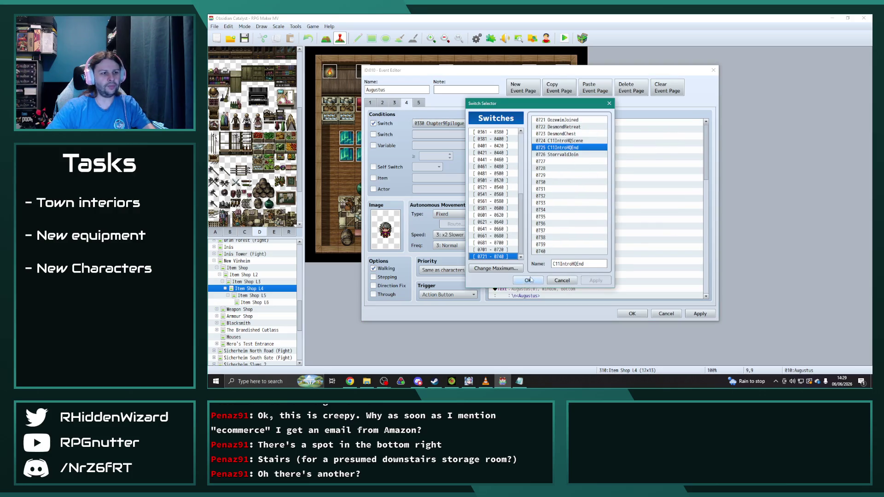
{"action": "left_click", "coordinate": [529, 280]}
Change page 4's Quest Add and Quest Set Completed commands from 288 to 302 and apply.
{"action": "scroll", "coordinate": [695, 163], "scroll_direction": "down", "scroll_amount": 10}
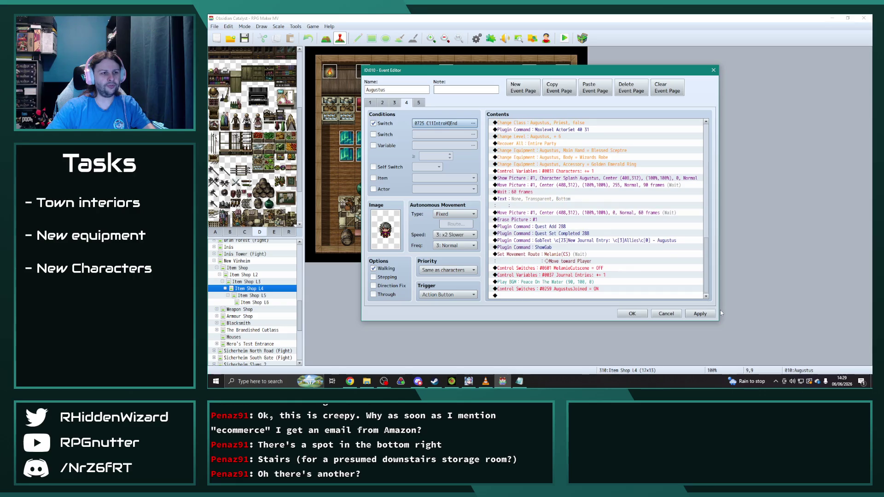
{"action": "double_click", "coordinate": [571, 227]}
{"action": "type", "text": "302"}
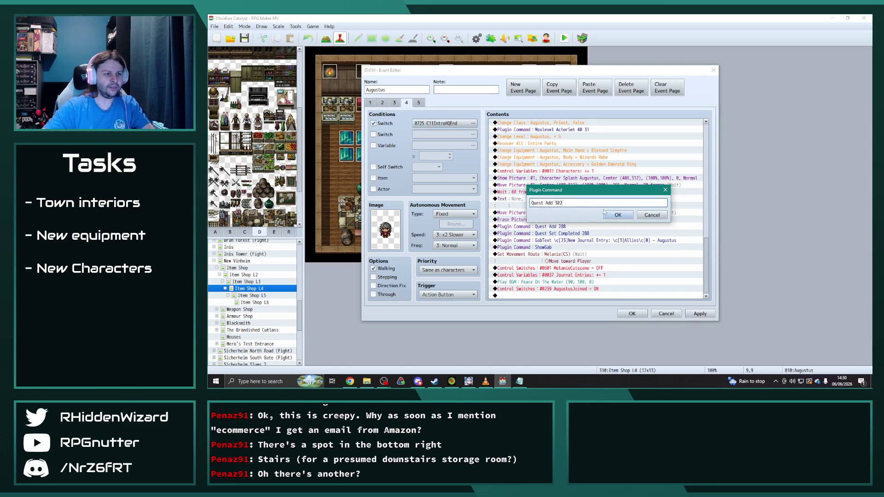
{"action": "left_click", "coordinate": [605, 213]}
{"action": "double_click", "coordinate": [560, 241]}
{"action": "double_click", "coordinate": [582, 203]}
{"action": "type", "text": "302"}
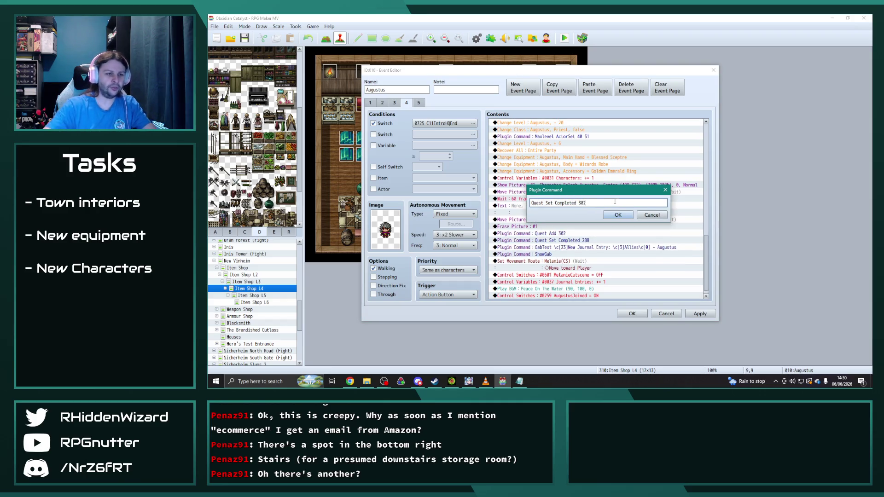
{"action": "left_click", "coordinate": [617, 215]}
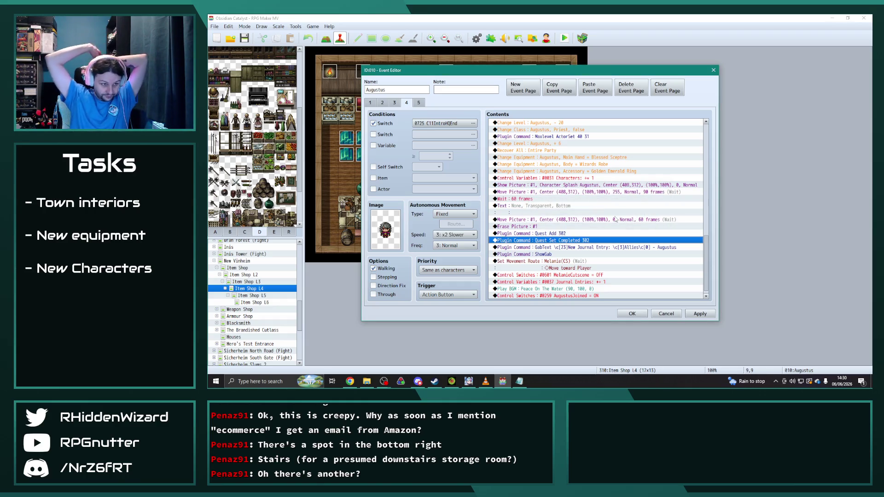
{"action": "left_click", "coordinate": [689, 314]}
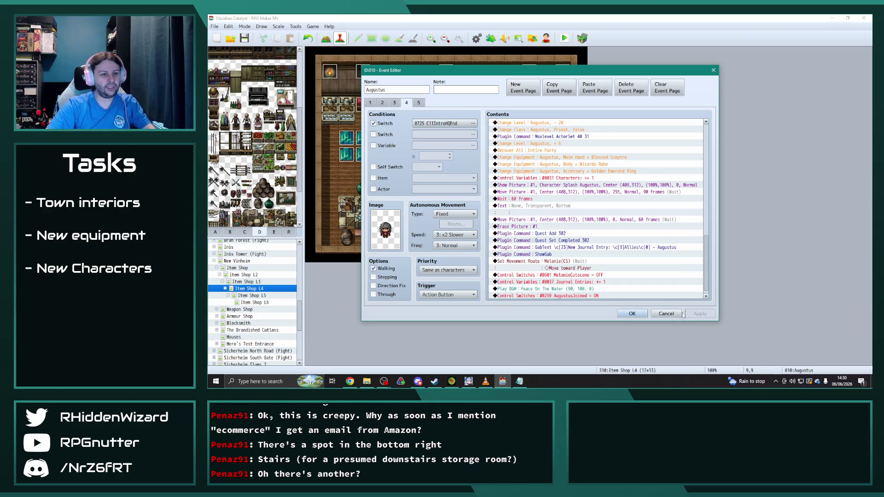
{"action": "left_click", "coordinate": [632, 314]}
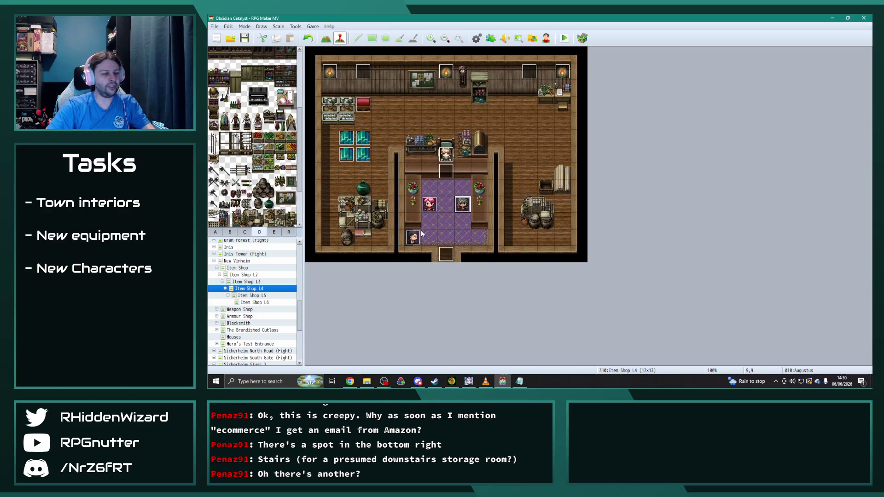
On Item Shop L5, copy Augustus's page 3 into a new page 4 conditioned on switch 0725 C11IntroHQEnd.
{"action": "left_click", "coordinate": [261, 296]}
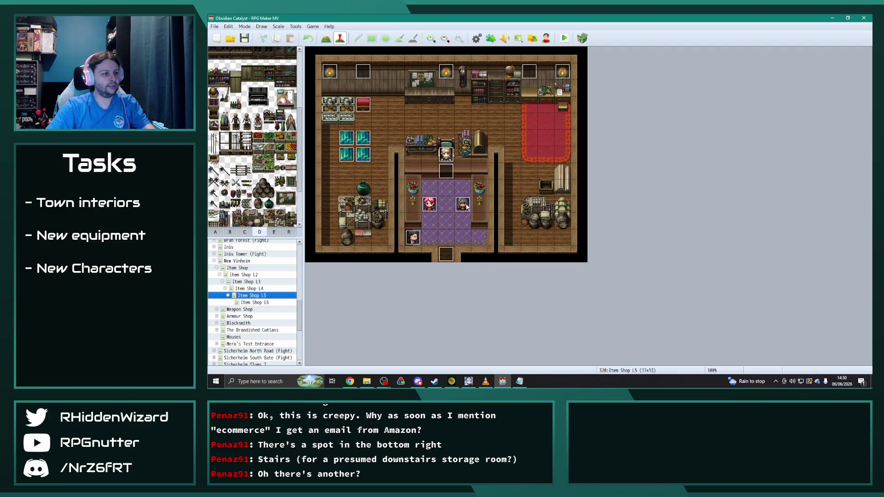
{"action": "double_click", "coordinate": [463, 204]}
{"action": "left_click", "coordinate": [394, 102]}
{"action": "left_click", "coordinate": [567, 91]}
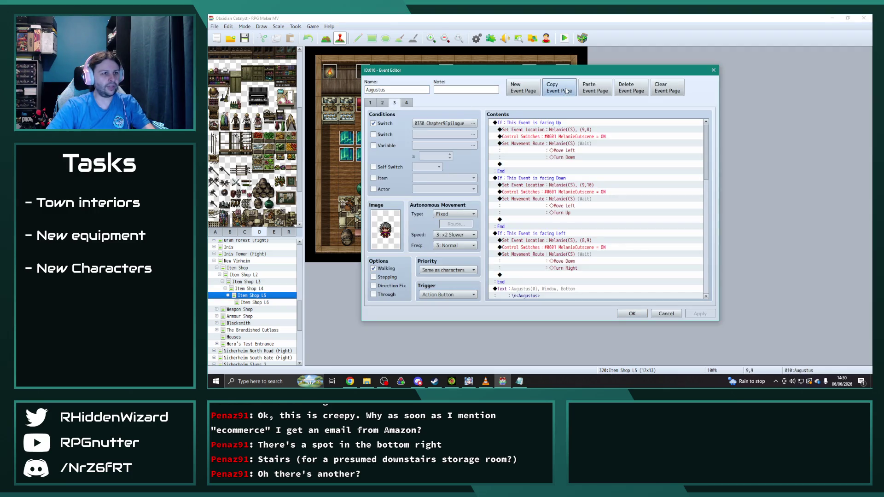
{"action": "left_click", "coordinate": [595, 87]}
{"action": "left_click", "coordinate": [473, 123]}
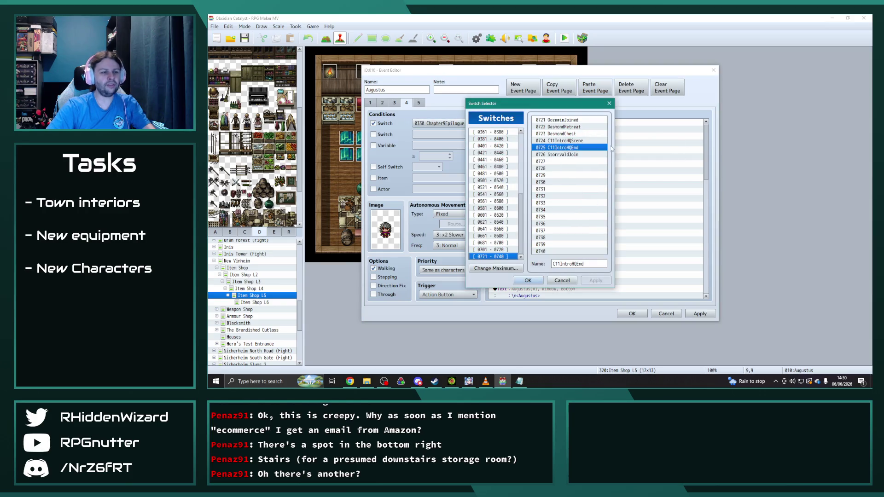
{"action": "left_click", "coordinate": [528, 280]}
Change the Quest Add and Quest Set Completed commands to 302, save, and open Item Shop L4's Augustus event.
{"action": "left_click_drag", "start_coordinate": [706, 152], "coordinate": [707, 302]}
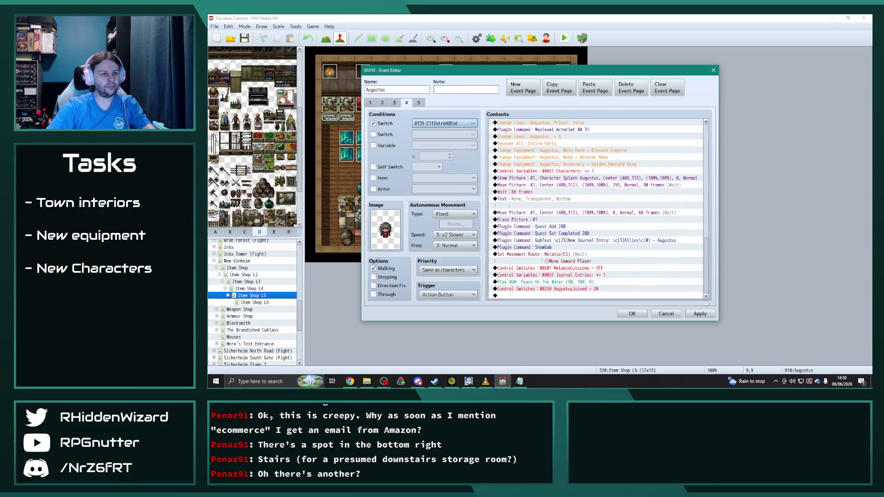
{"action": "double_click", "coordinate": [543, 226]}
{"action": "left_click", "coordinate": [609, 203]}
{"action": "type", "text": "302"}
{"action": "left_click", "coordinate": [617, 215]}
{"action": "double_click", "coordinate": [579, 241]}
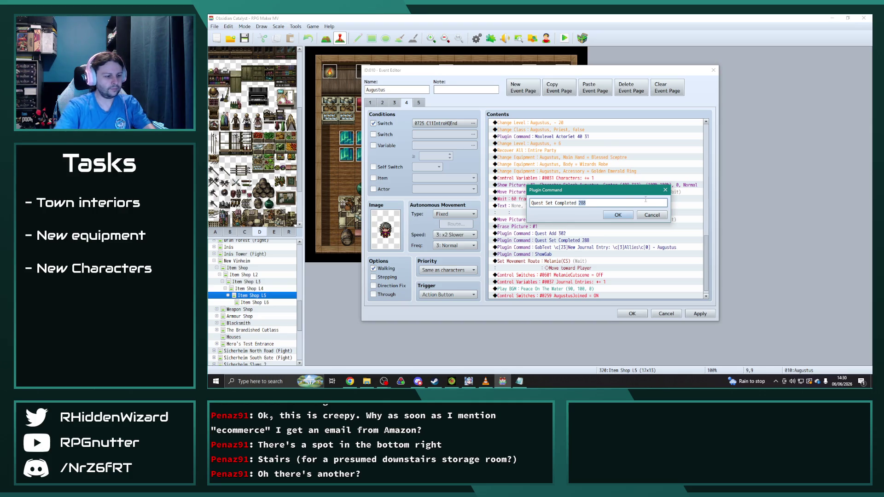
{"action": "left_click", "coordinate": [618, 214]}
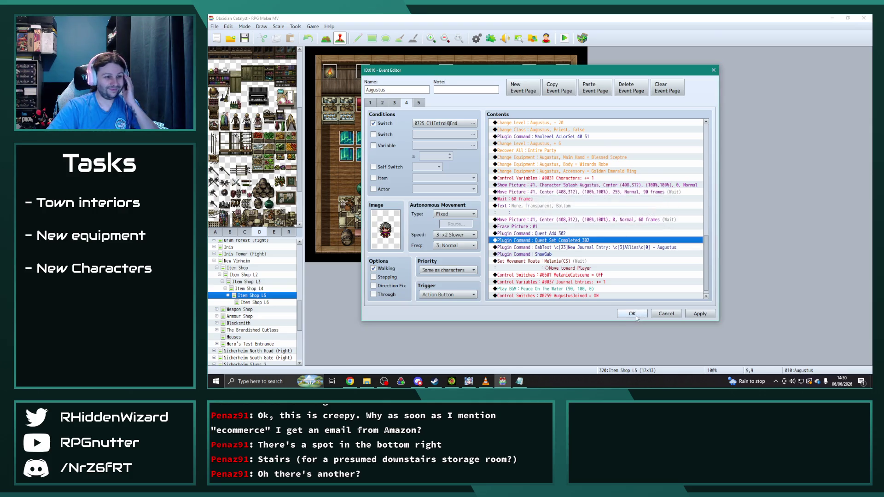
{"action": "left_click", "coordinate": [632, 314]}
{"action": "left_click", "coordinate": [285, 288]}
{"action": "key", "text": "Return"}
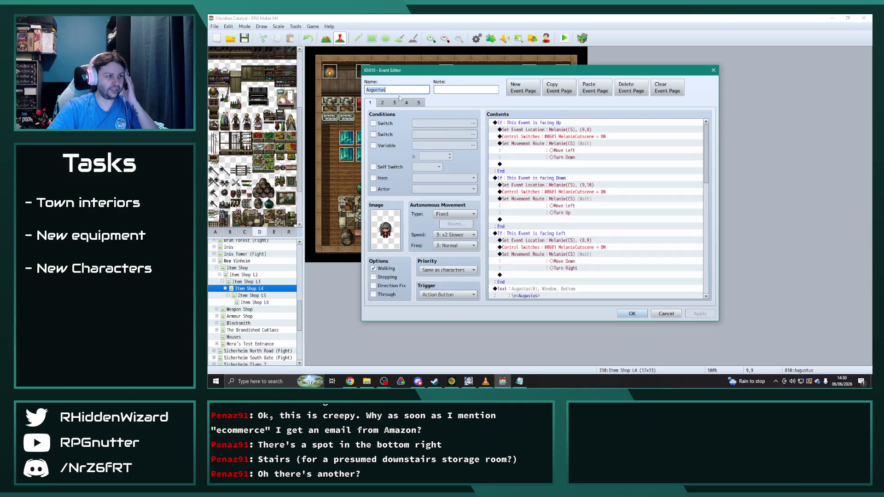
Close L4's Augustus event unchanged, then open Item Shop L6's Augustus event and review its pages.
{"action": "left_click", "coordinate": [631, 313]}
{"action": "key", "text": "Down"}
{"action": "key", "text": "Down"}
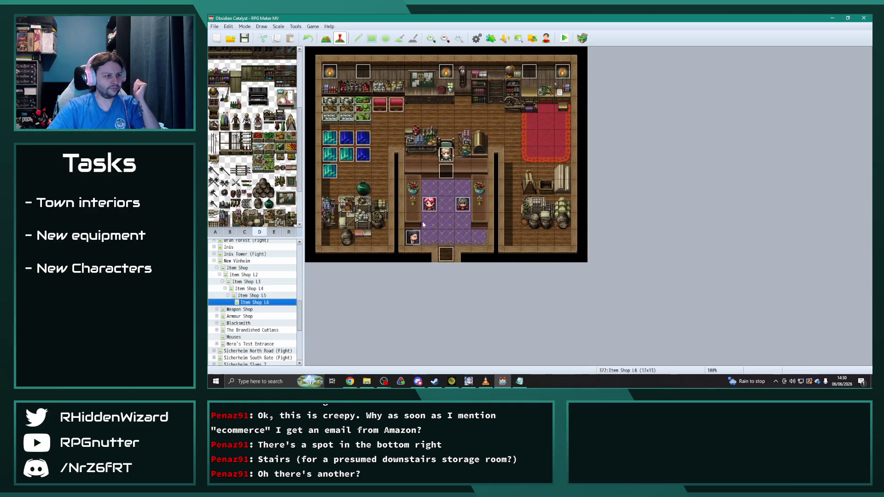
{"action": "key", "text": "Return"}
{"action": "left_click", "coordinate": [382, 103]}
{"action": "left_click", "coordinate": [394, 103]}
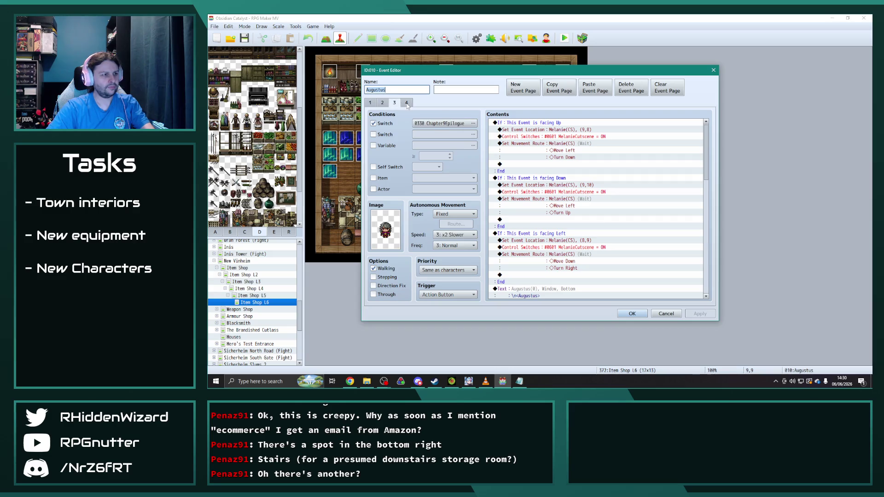
{"action": "left_click", "coordinate": [407, 104]}
{"action": "left_click", "coordinate": [394, 103]}
Copy page 3 into a new page 4 requiring switch 0725 C11IntroHQEnd.
{"action": "left_click", "coordinate": [558, 87]}
{"action": "left_click", "coordinate": [524, 88]}
{"action": "left_click", "coordinate": [594, 87]}
{"action": "left_click", "coordinate": [473, 123]}
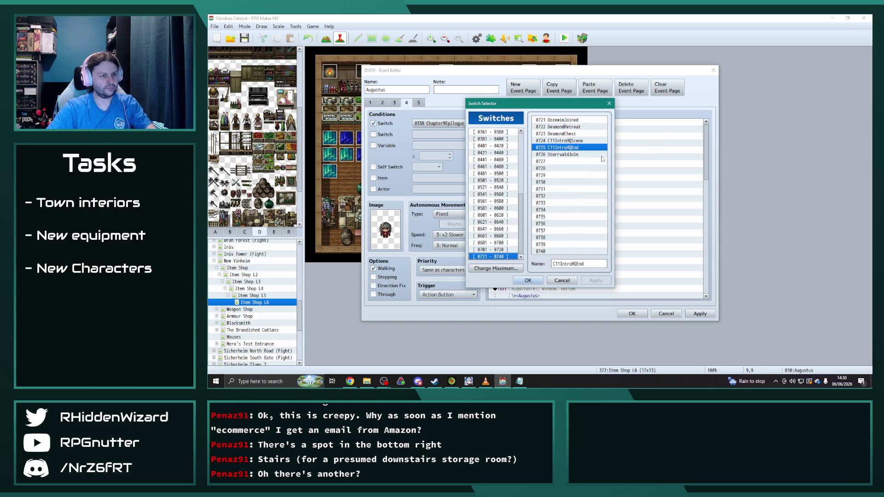
{"action": "left_click", "coordinate": [528, 280]}
Set both the Quest Add and Quest Set Completed commands to quest 302 and save.
{"action": "left_click_drag", "start_coordinate": [707, 146], "coordinate": [707, 260]}
{"action": "double_click", "coordinate": [561, 227]}
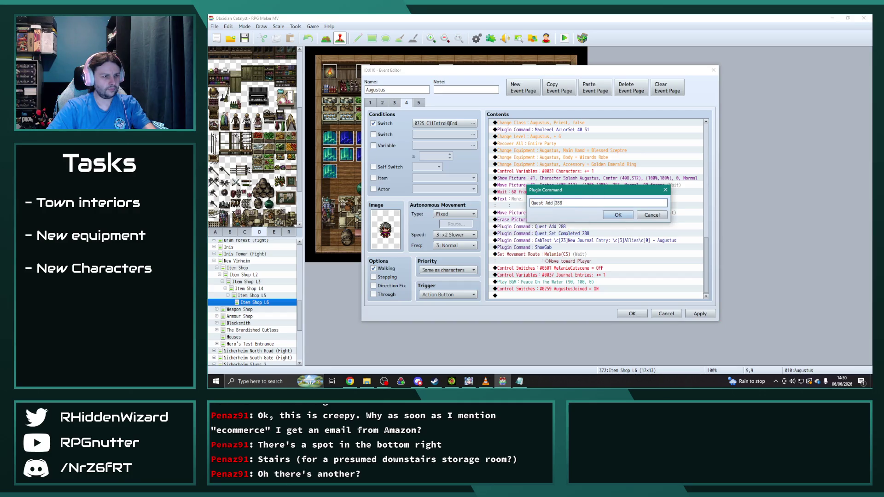
{"action": "type", "text": "302"}
{"action": "left_click", "coordinate": [618, 215]}
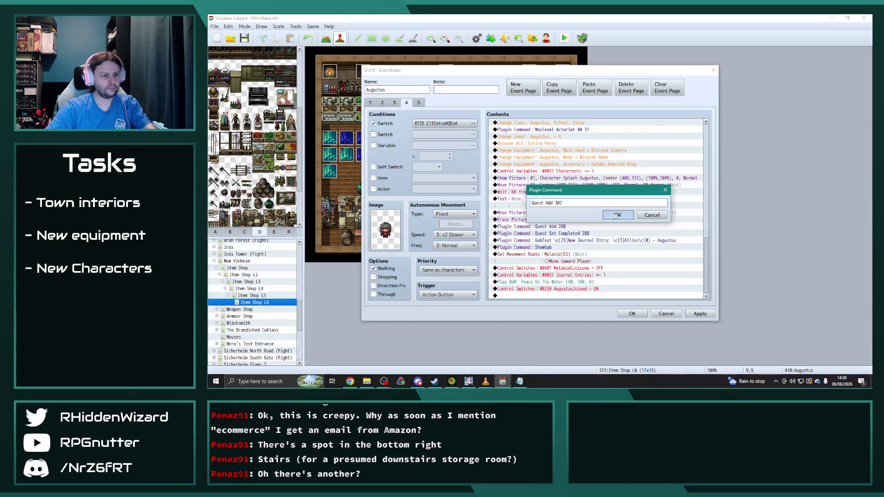
{"action": "double_click", "coordinate": [579, 241]}
{"action": "type", "text": "302"}
{"action": "left_click", "coordinate": [615, 219]}
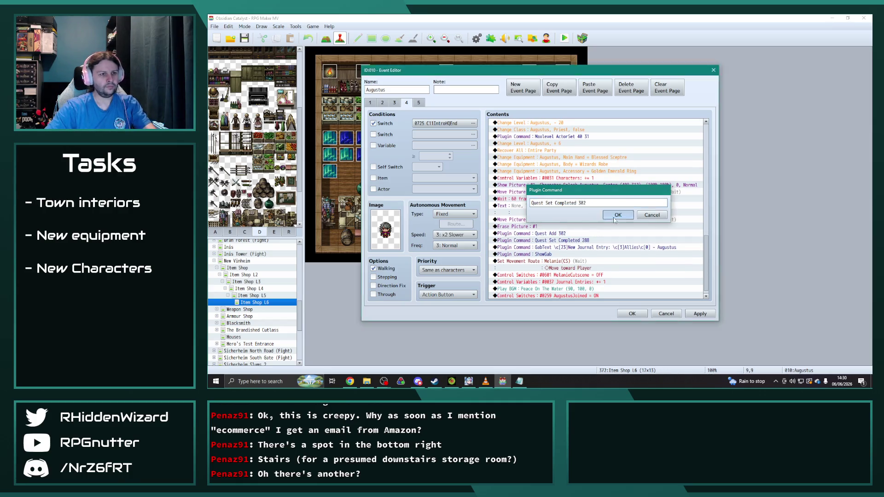
{"action": "left_click", "coordinate": [689, 315]}
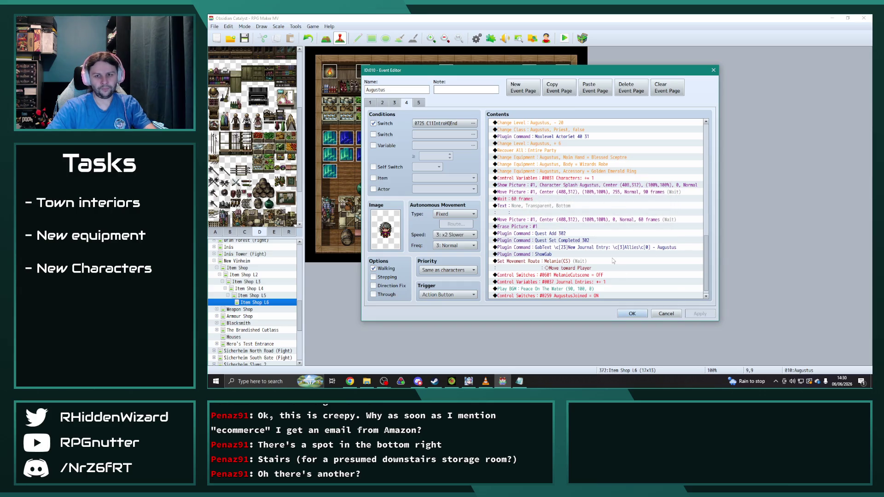
{"action": "left_click", "coordinate": [632, 314]}
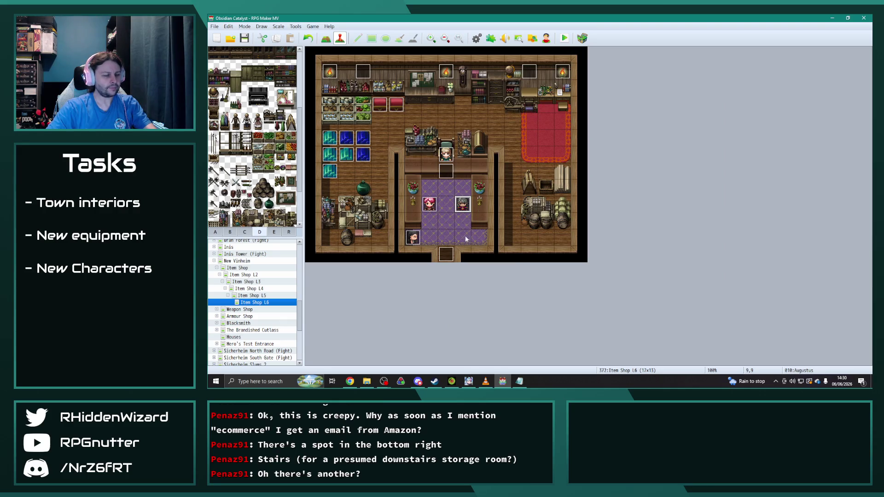
Open the Percival event at tile 10,11, delete its pages 3–7, and return to page 1.
{"action": "left_click", "coordinate": [432, 204]}
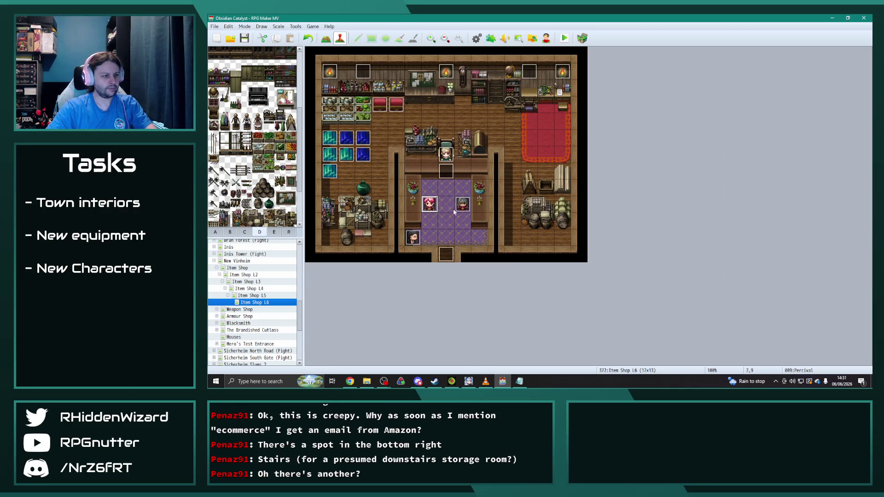
{"action": "double_click", "coordinate": [478, 233]}
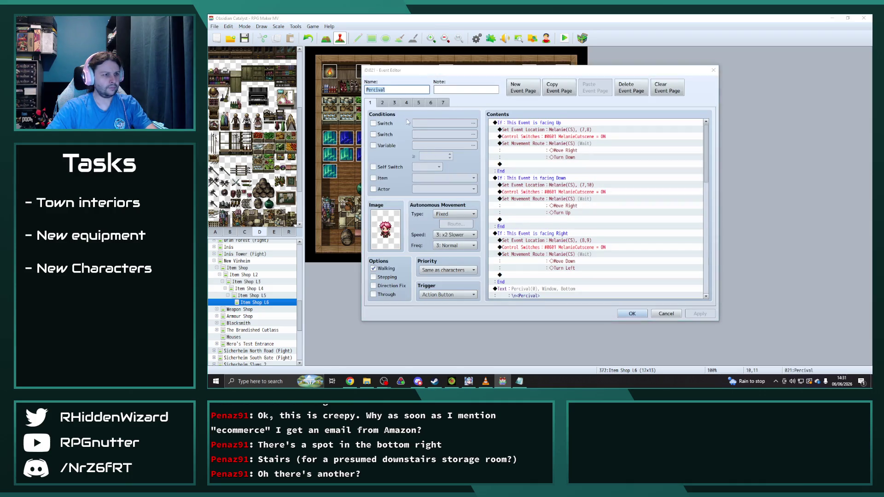
{"action": "left_click", "coordinate": [382, 102]}
{"action": "left_click", "coordinate": [627, 92]}
{"action": "left_click", "coordinate": [626, 91]}
{"action": "left_click", "coordinate": [627, 92]}
{"action": "left_click", "coordinate": [627, 91]}
{"action": "left_click", "coordinate": [627, 92]}
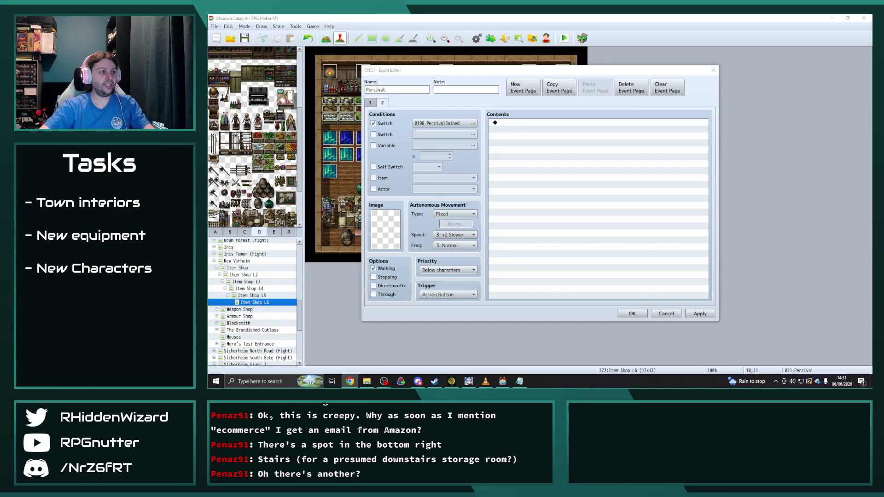
{"action": "left_click", "coordinate": [370, 103]}
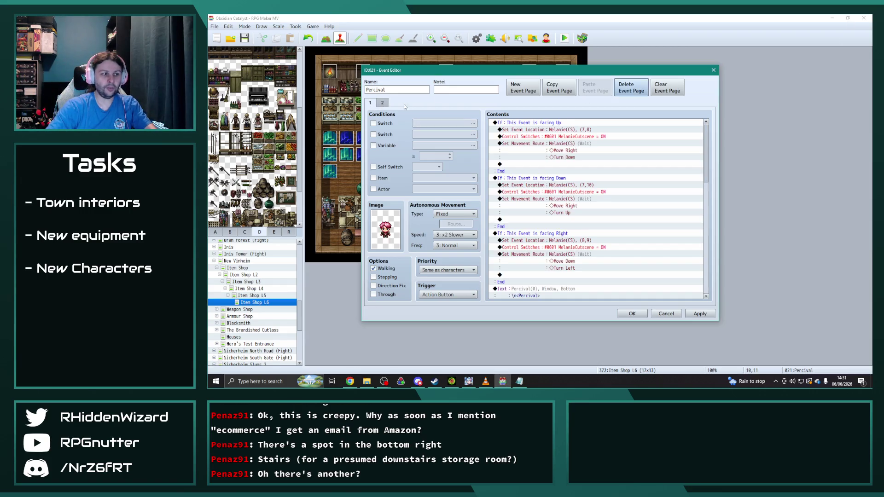
Rename the event to Ellie and give it a new character sprite.
{"action": "double_click", "coordinate": [397, 90]}
{"action": "type", "text": "Ellie"}
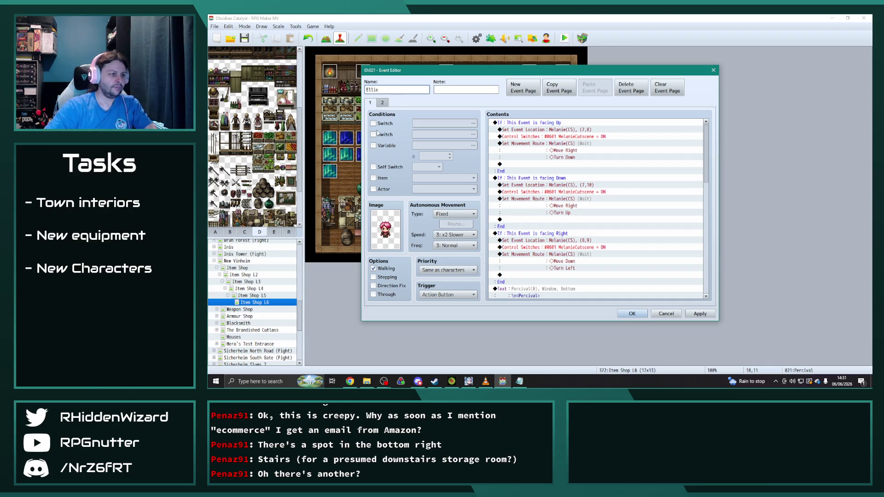
{"action": "double_click", "coordinate": [387, 229]}
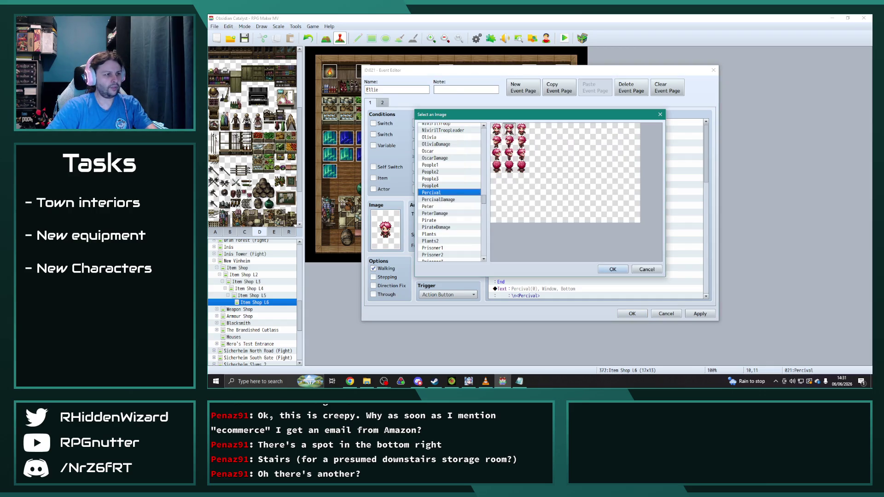
{"action": "double_click", "coordinate": [508, 141]}
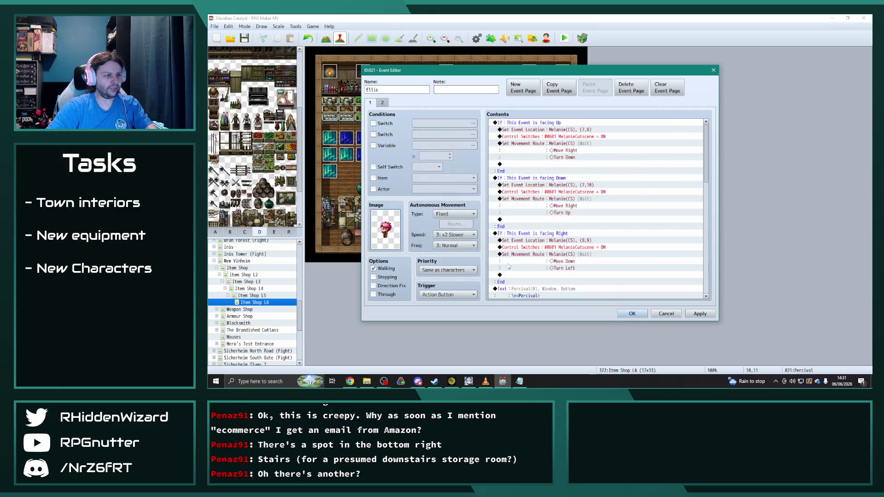
Make page 2 require switch 0727, newly named EllieJoin, then return to page 1.
{"action": "left_click", "coordinate": [383, 102]}
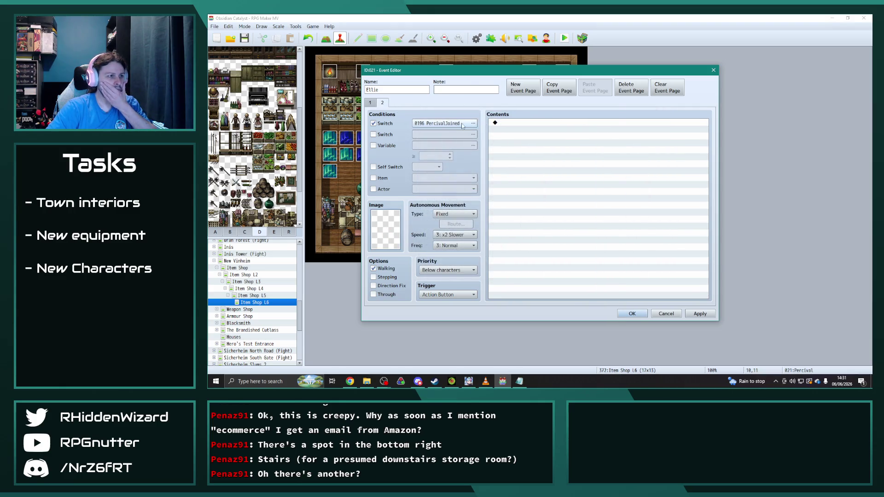
{"action": "left_click", "coordinate": [473, 123]}
{"action": "left_click", "coordinate": [562, 161]}
{"action": "left_click", "coordinate": [571, 263]}
{"action": "type", "text": "EllieJoin"}
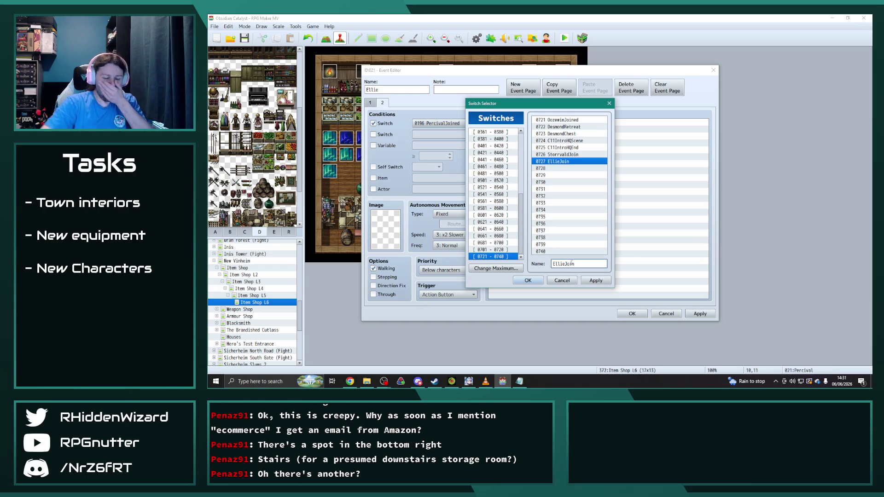
{"action": "left_click", "coordinate": [595, 281]}
{"action": "left_click", "coordinate": [530, 281]}
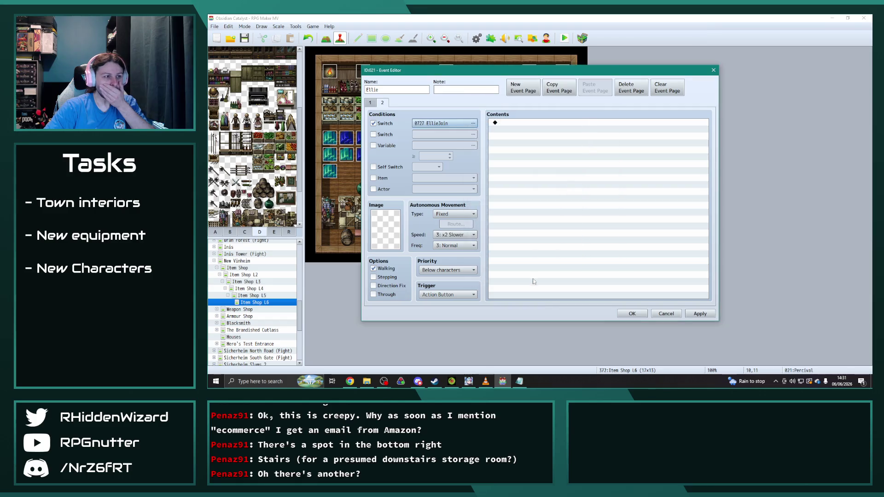
{"action": "left_click", "coordinate": [371, 105]}
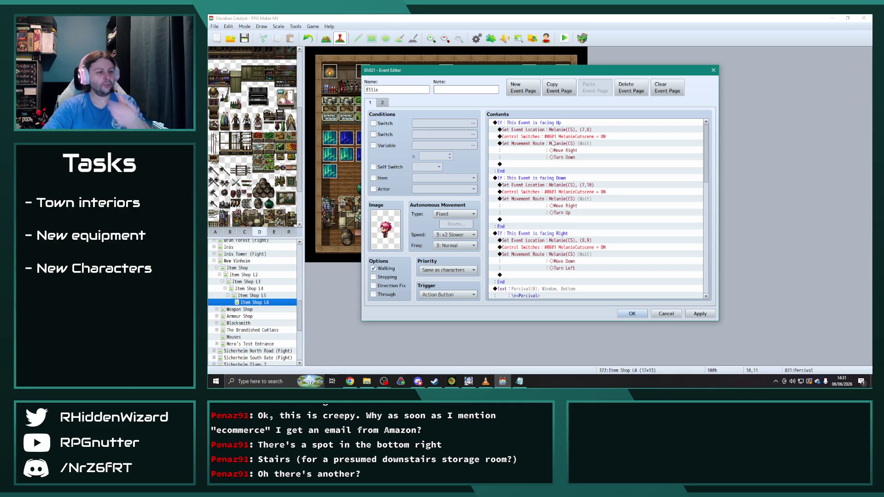
{"action": "mouse_move", "coordinate": [560, 70]}
{"action": "left_mouse_down"}
{"action": "mouse_move", "coordinate": [791, 54]}
{"action": "mouse_move", "coordinate": [606, 51]}
{"action": "left_mouse_up"}
{"action": "left_click", "coordinate": [593, 105]}
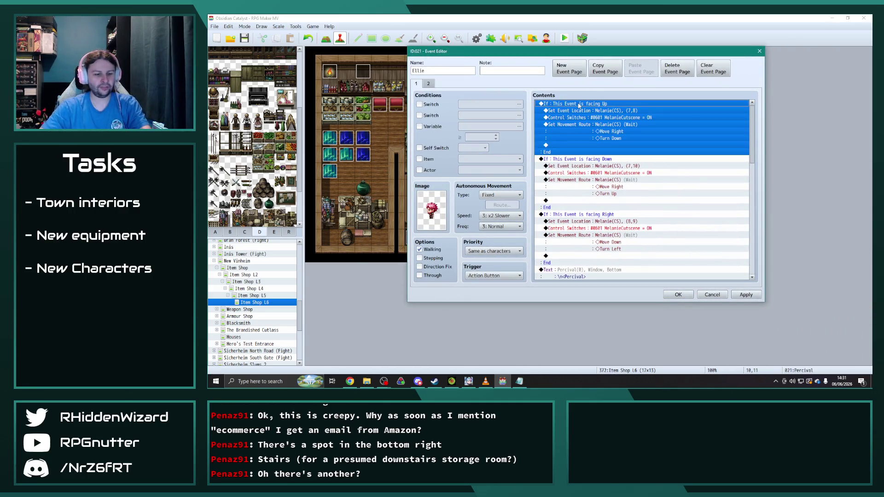
Remove the facing conditional blocks and move Melanie's repositioning commands to the top of page 1.
{"action": "scroll", "coordinate": [598, 133], "scroll_direction": "down", "scroll_amount": 5}
{"action": "key", "text": "Down"}
{"action": "key", "text": "Down"}
{"action": "key", "text": "Down"}
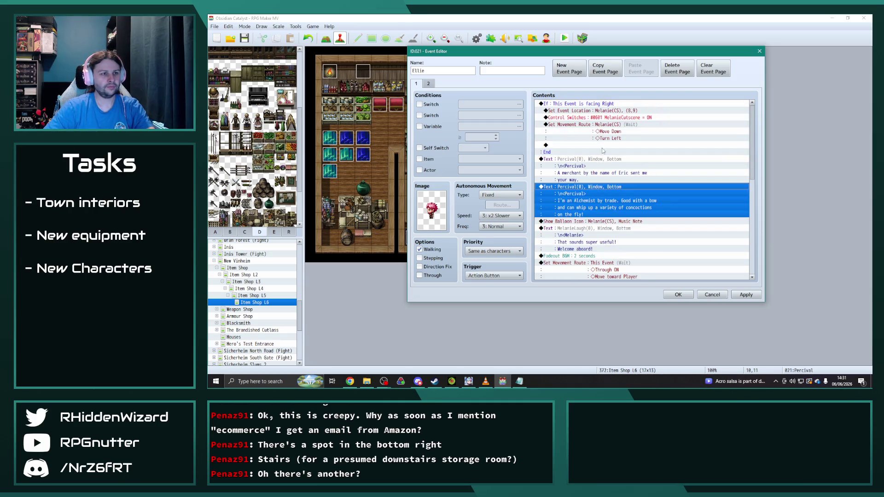
{"action": "left_click", "coordinate": [584, 112]}
{"action": "left_click", "coordinate": [594, 124], "text": "shift"}
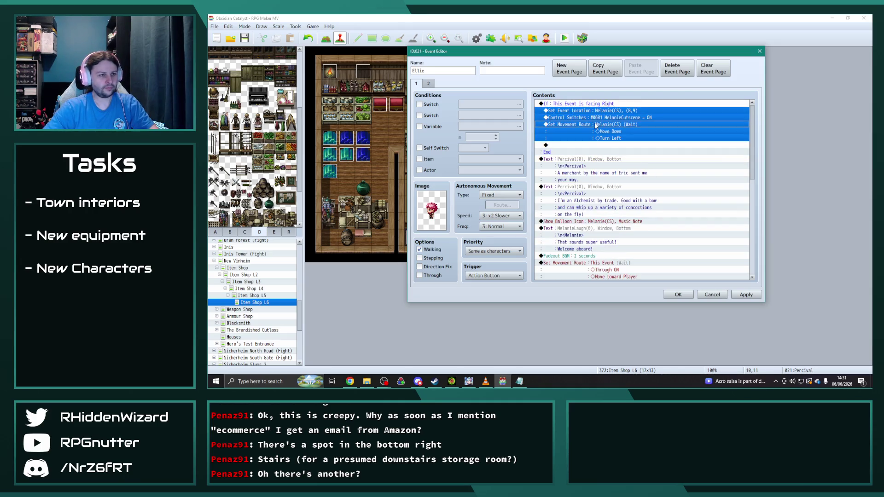
{"action": "key", "text": "Delete"}
{"action": "left_click", "coordinate": [583, 104]}
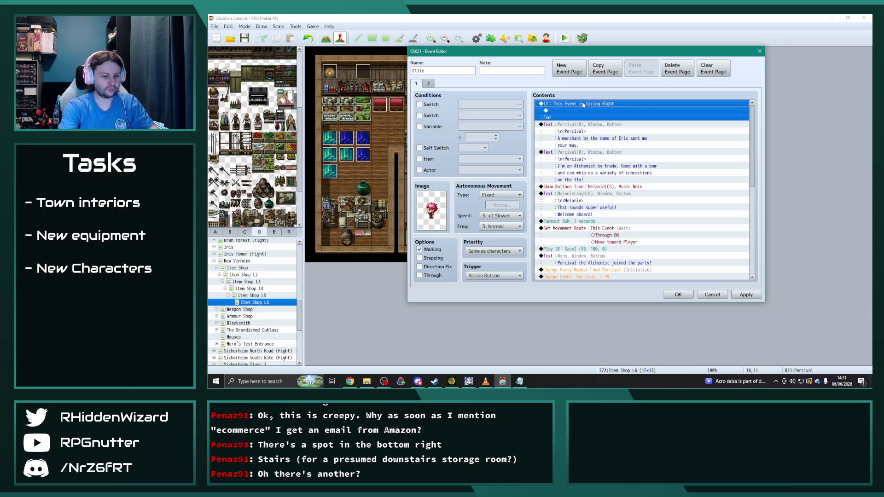
{"action": "key", "text": "ctrl+v"}
{"action": "key", "text": "Delete"}
{"action": "left_click", "coordinate": [583, 104]}
Change Melanie's Set Event Location destination to tile 9,11 and apply.
{"action": "double_click", "coordinate": [582, 104]}
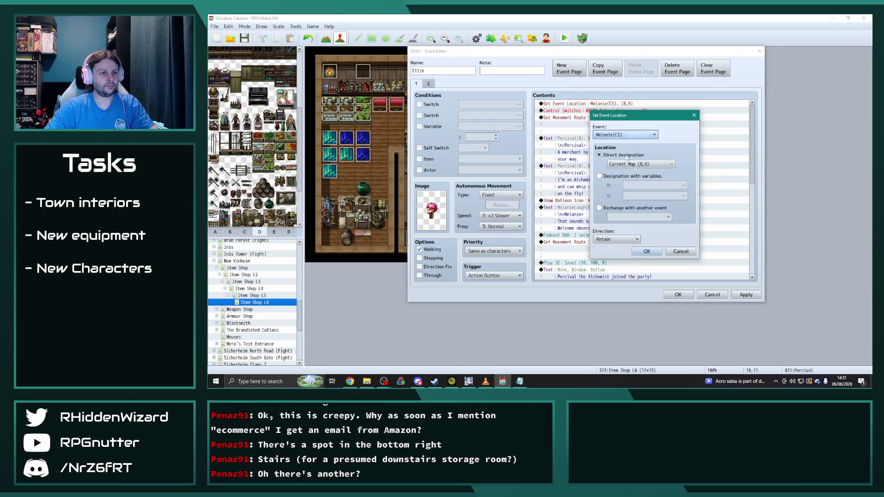
{"action": "left_click", "coordinate": [663, 165]}
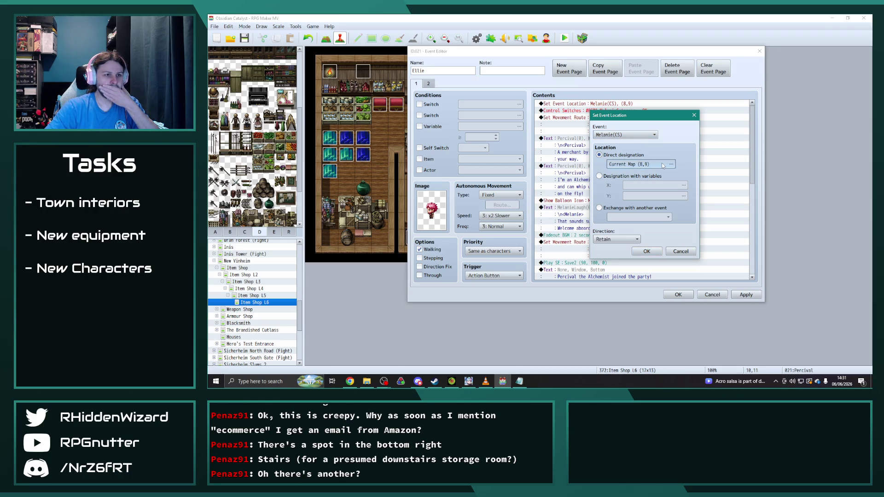
{"action": "left_click", "coordinate": [671, 164]}
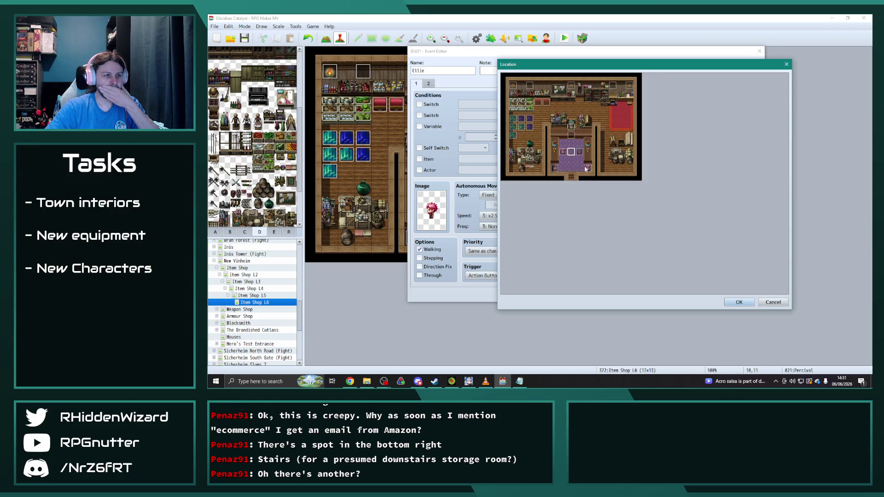
{"action": "left_click", "coordinate": [738, 302]}
{"action": "left_click", "coordinate": [647, 253]}
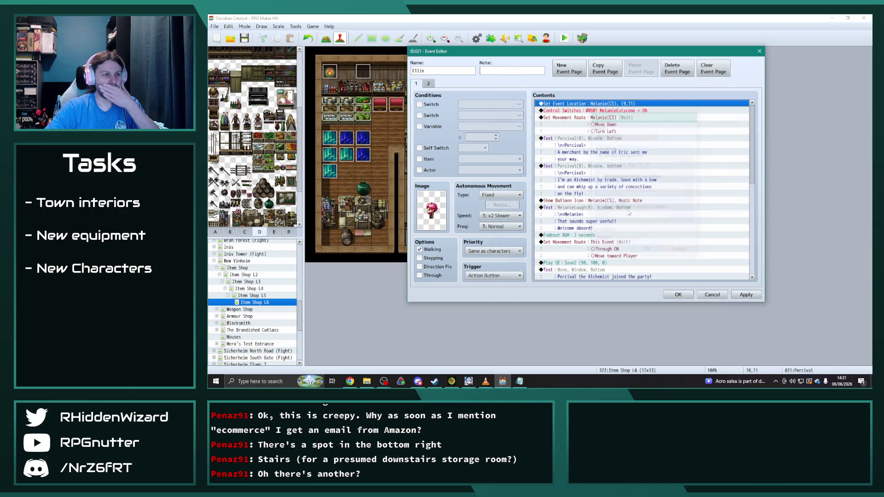
{"action": "left_click", "coordinate": [742, 296]}
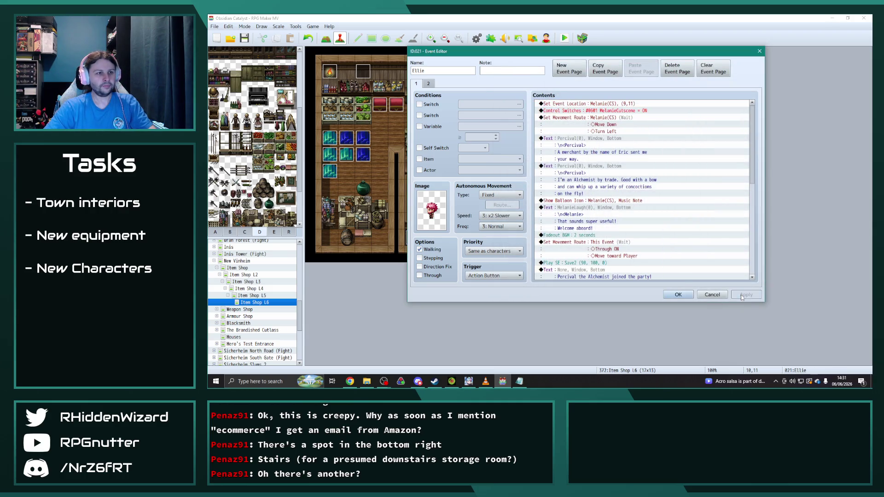
Replace Melanie's Move Down, Turn Left route with Move Up then Turn Down, and apply.
{"action": "left_click", "coordinate": [599, 131]}
{"action": "mouse_move", "coordinate": [552, 48]}
{"action": "left_mouse_down"}
{"action": "mouse_move", "coordinate": [695, 45]}
{"action": "mouse_move", "coordinate": [585, 42]}
{"action": "left_mouse_up"}
{"action": "double_click", "coordinate": [630, 128]}
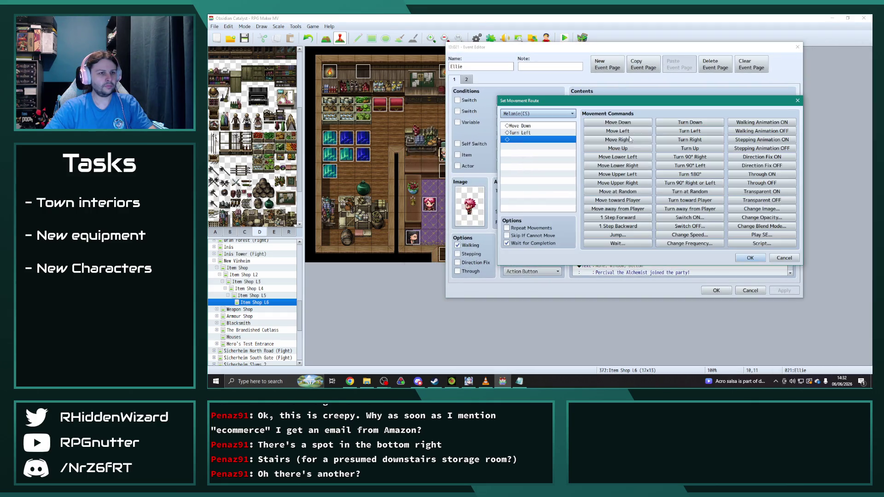
{"action": "left_click", "coordinate": [524, 126]}
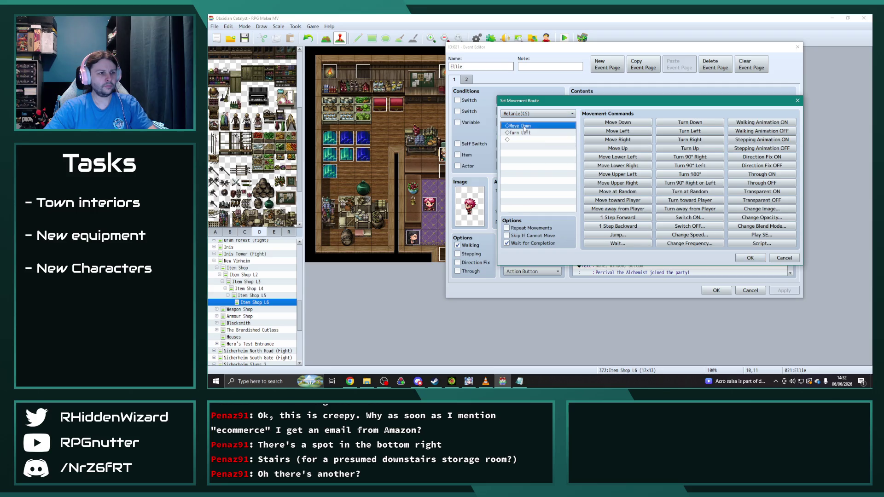
{"action": "key", "text": "Delete"}
{"action": "key", "text": "Delete"}
{"action": "left_click", "coordinate": [618, 148]}
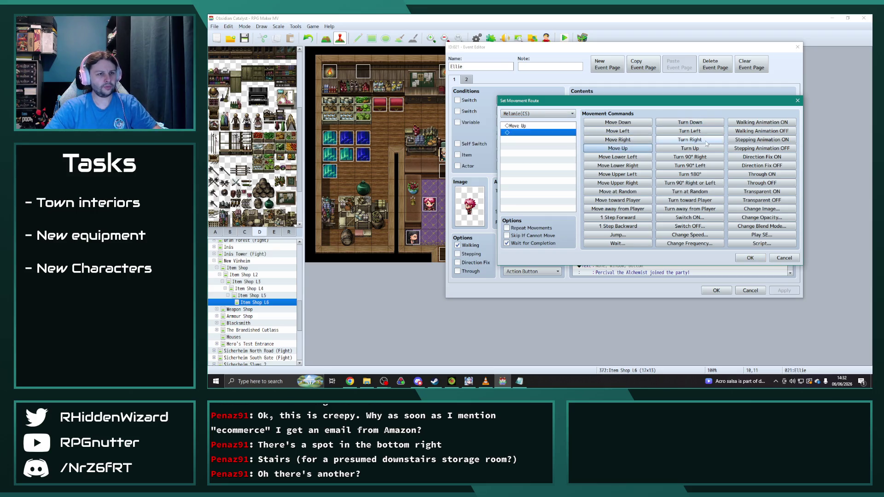
{"action": "left_click", "coordinate": [692, 123]}
{"action": "left_click", "coordinate": [750, 257]}
{"action": "left_click", "coordinate": [777, 291]}
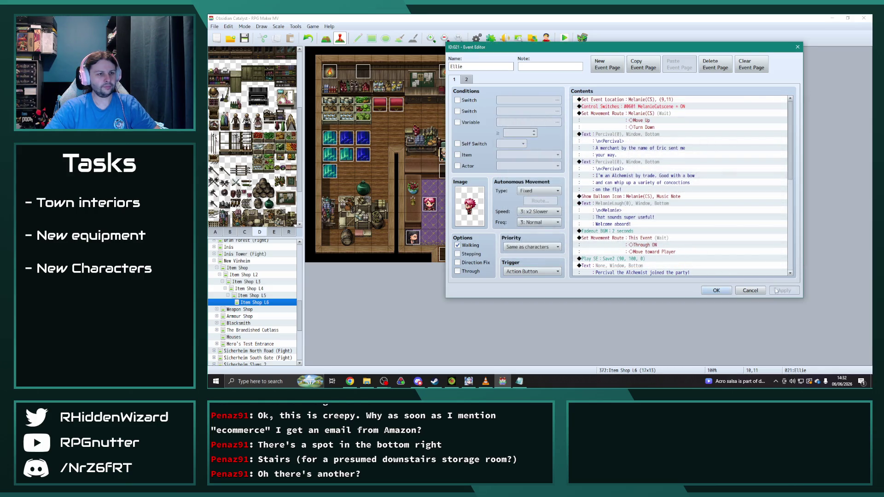
{"action": "scroll", "coordinate": [790, 170], "scroll_direction": "down", "scroll_amount": 10}
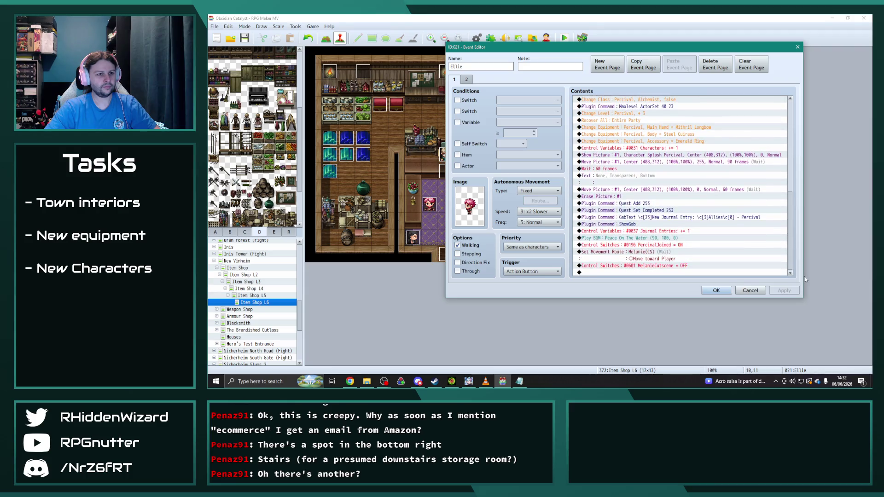
{"action": "scroll", "coordinate": [671, 215], "scroll_direction": "up", "scroll_amount": 4}
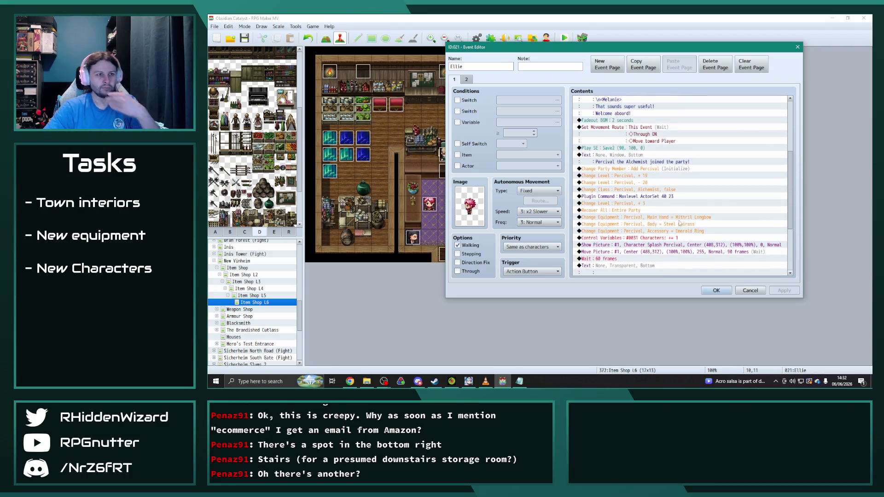
{"action": "double_click", "coordinate": [675, 162]}
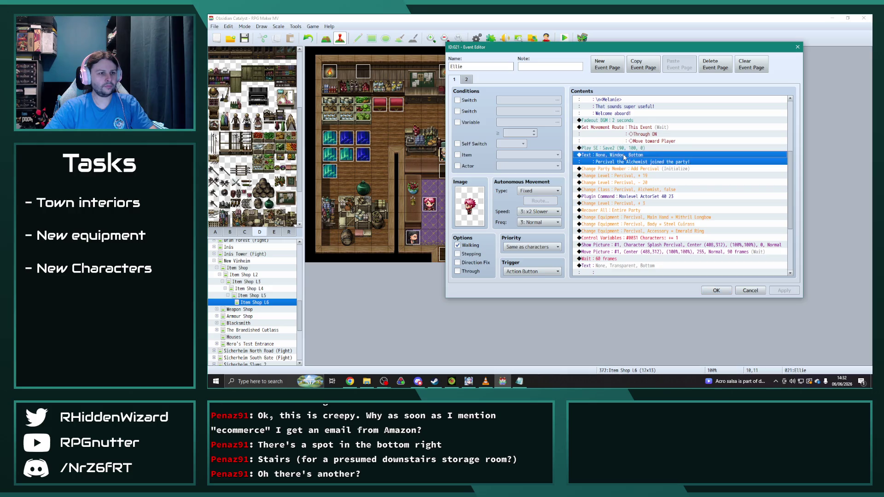
Change the join message to 'Ellie the Ninja joined the party!'.
{"action": "key", "text": "shift+Home"}
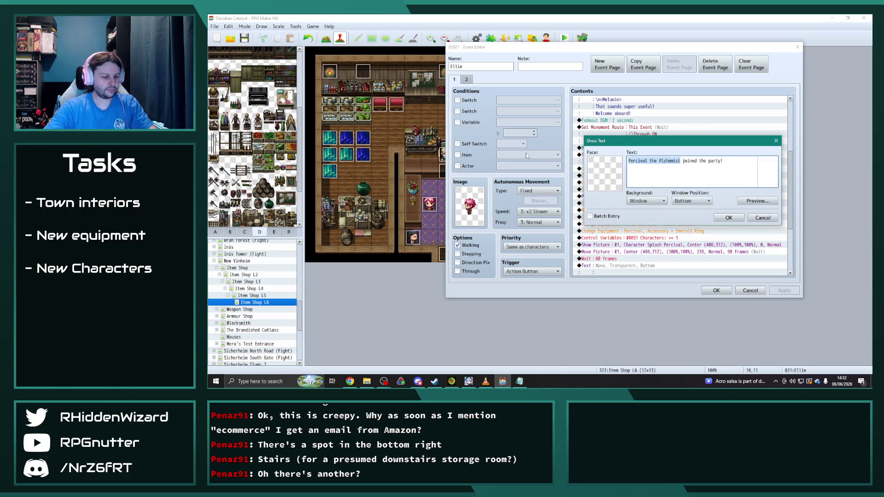
{"action": "type", "text": "Ellie the Ninja"}
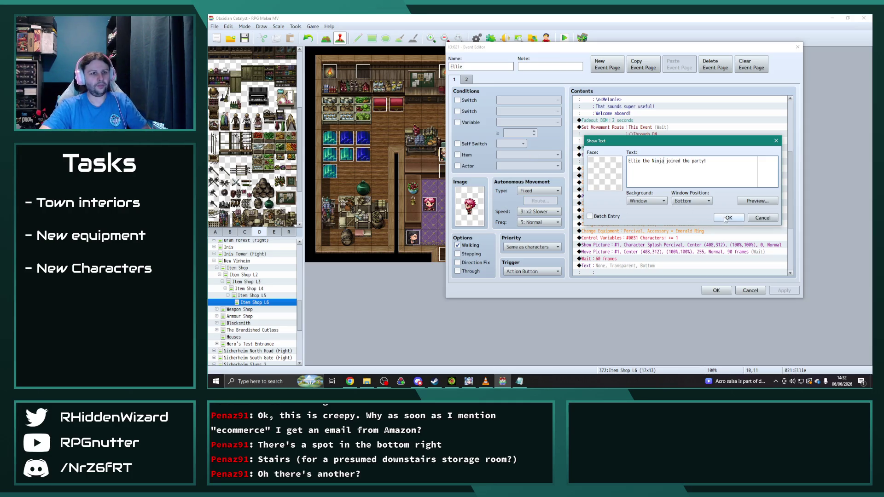
{"action": "left_click", "coordinate": [724, 218]}
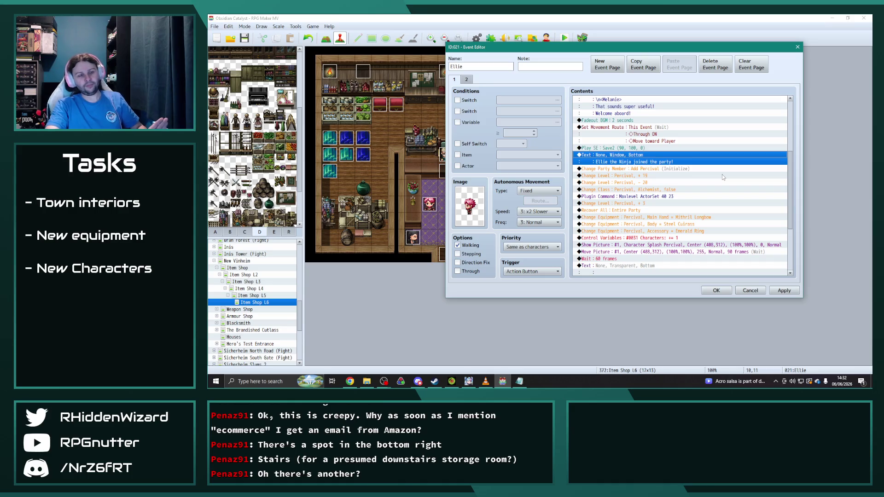
Raise the Change Level amount from 3 to 19, then apply and close the editor.
{"action": "left_click", "coordinate": [658, 204]}
{"action": "double_click", "coordinate": [658, 204]}
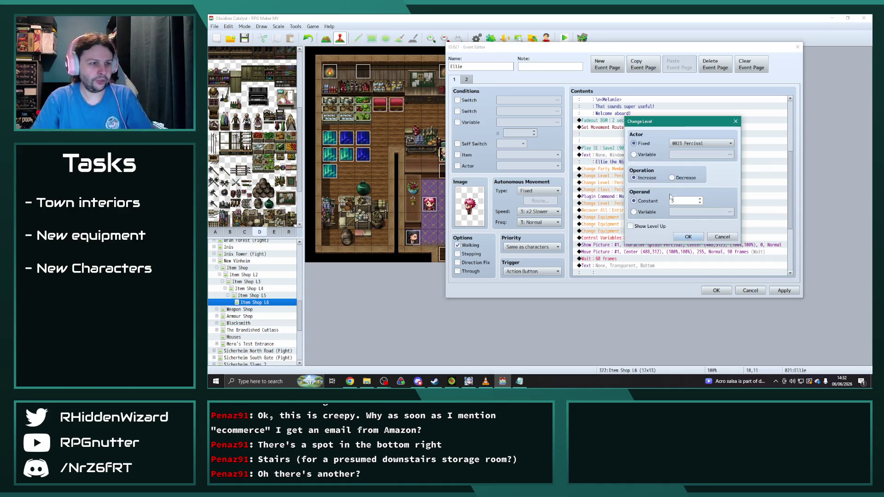
{"action": "left_click_drag", "start_coordinate": [676, 122], "coordinate": [515, 89]}
{"action": "type", "text": "19"}
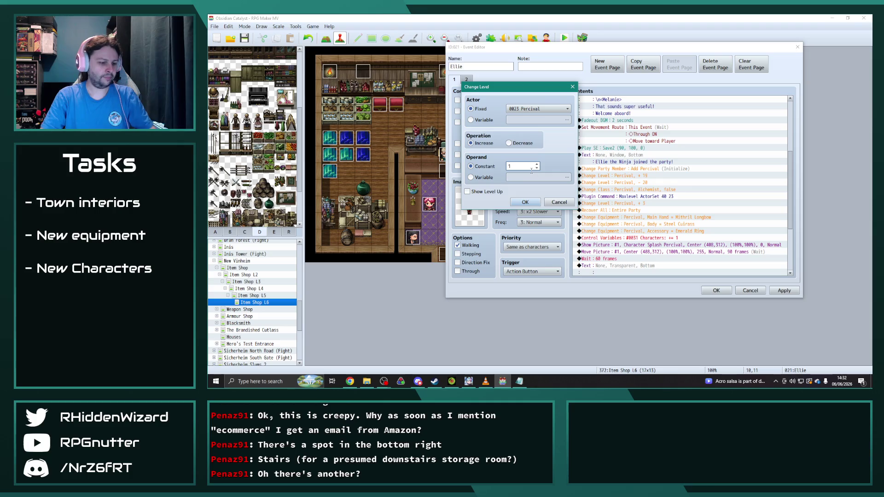
{"action": "left_click", "coordinate": [525, 202]}
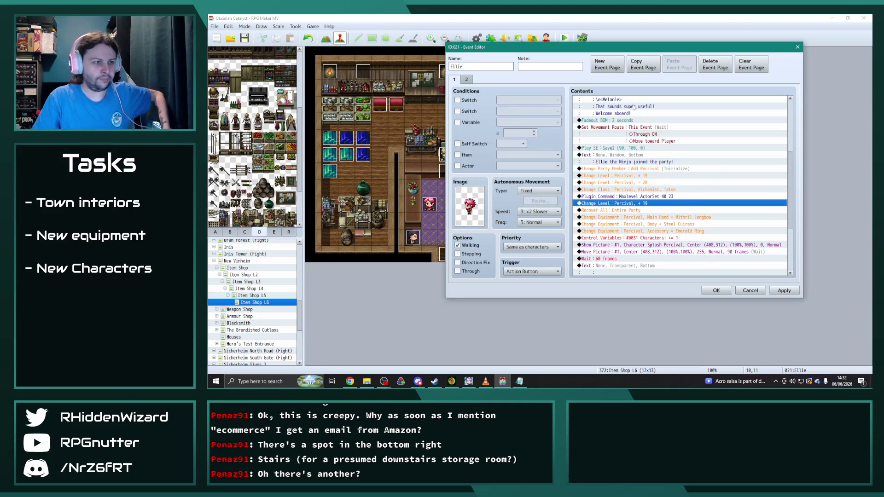
{"action": "left_click", "coordinate": [784, 291]}
{"action": "left_click", "coordinate": [715, 290]}
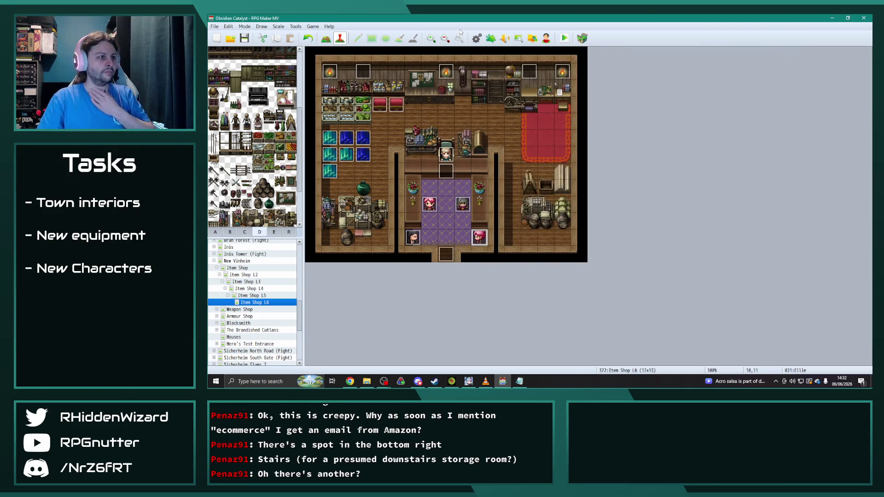
Open the Database and review the Ellie, David, Jackson and Colin actor entries.
{"action": "left_click", "coordinate": [477, 38]}
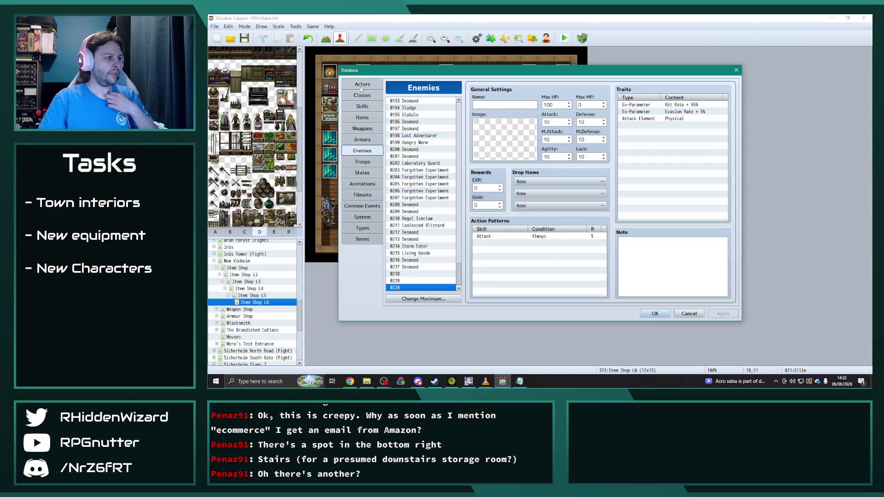
{"action": "left_click", "coordinate": [362, 87]}
{"action": "left_click", "coordinate": [409, 171]}
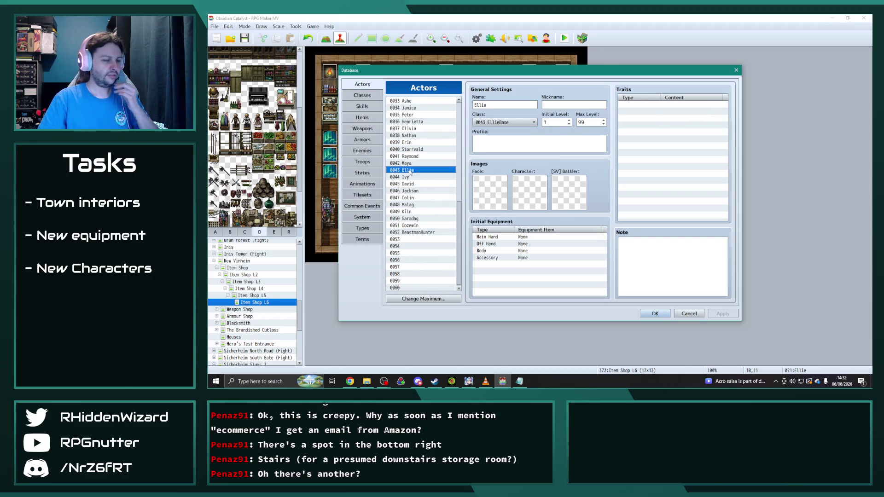
{"action": "left_click", "coordinate": [411, 183]}
{"action": "left_click", "coordinate": [414, 190]}
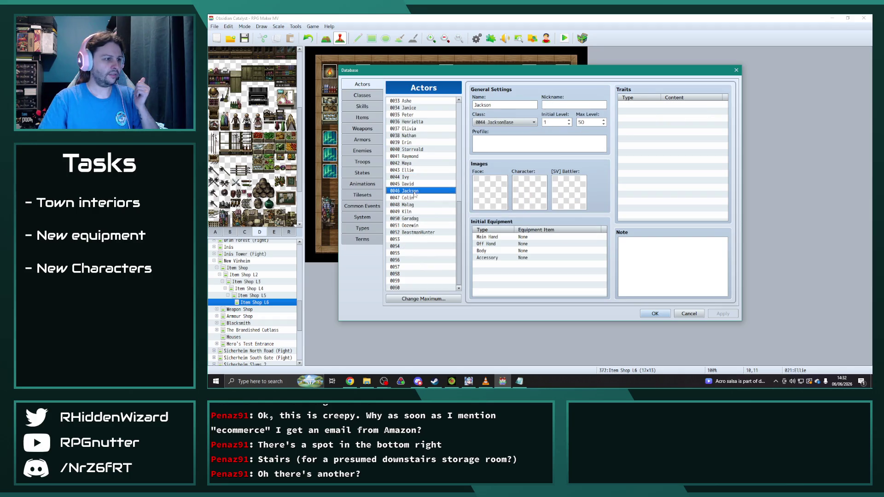
{"action": "left_click", "coordinate": [414, 197]}
{"action": "left_click", "coordinate": [413, 170]}
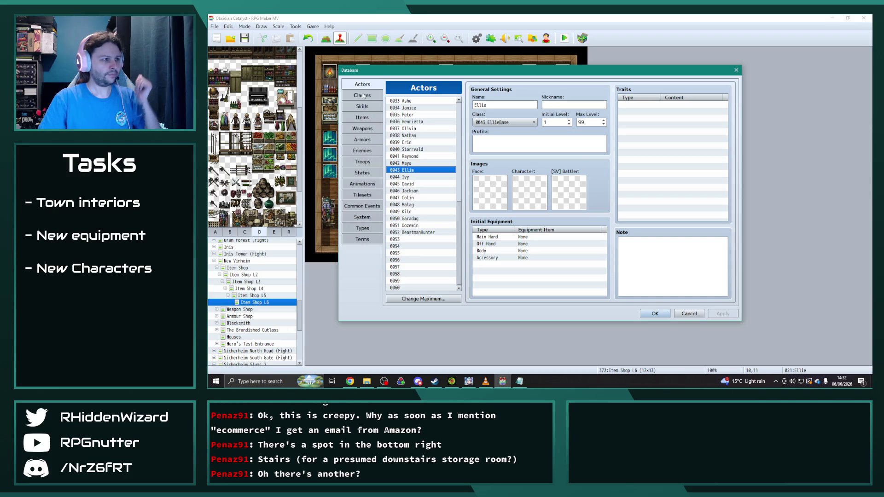
In Classes, select AdeemBase's traits from Add Skill Type Special down to the Off Hand seal.
{"action": "left_click", "coordinate": [363, 96]}
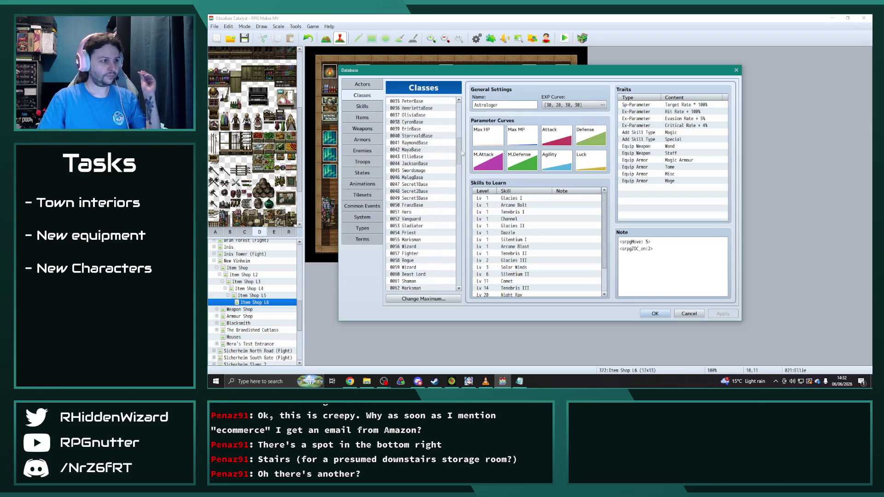
{"action": "scroll", "coordinate": [421, 267], "scroll_direction": "up", "scroll_amount": 2}
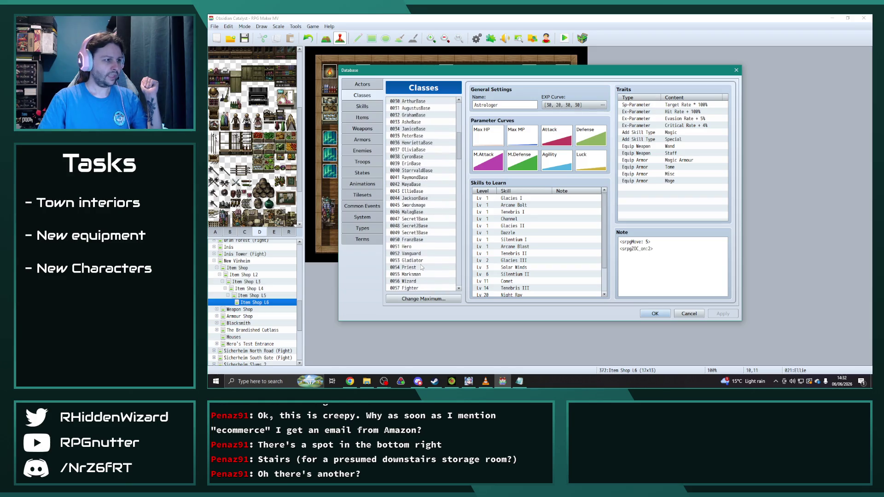
{"action": "left_click", "coordinate": [419, 191]}
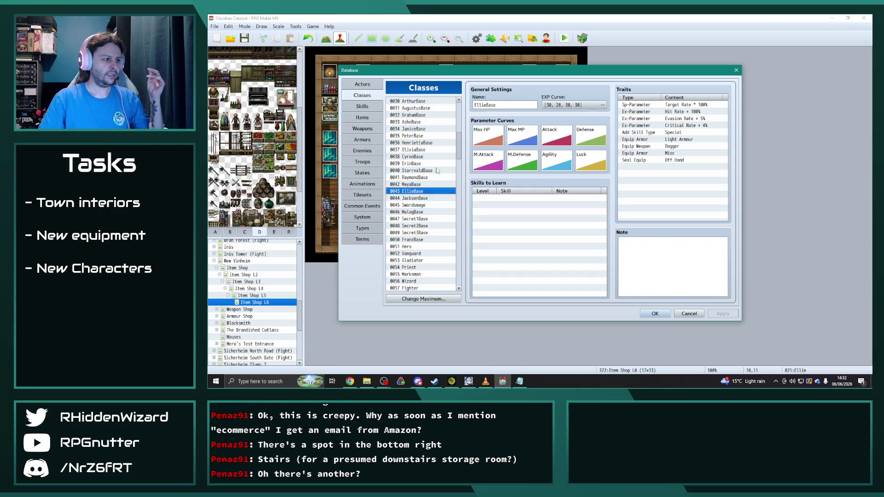
{"action": "scroll", "coordinate": [423, 186], "scroll_direction": "up", "scroll_amount": 3}
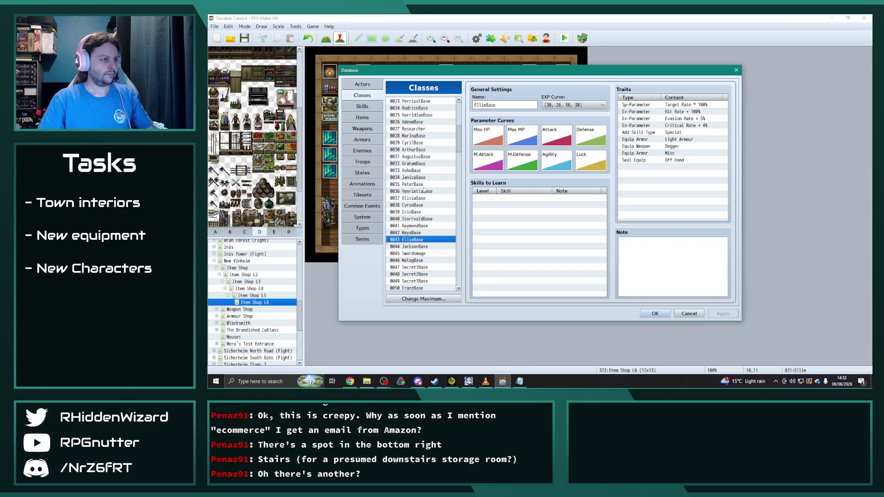
{"action": "left_click", "coordinate": [417, 122]}
{"action": "left_click", "coordinate": [682, 133]}
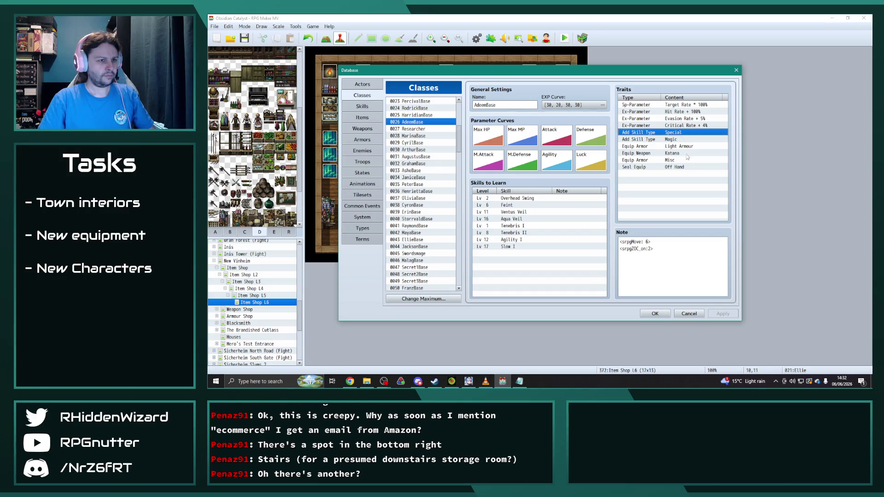
{"action": "left_click", "coordinate": [686, 167], "text": "shift"}
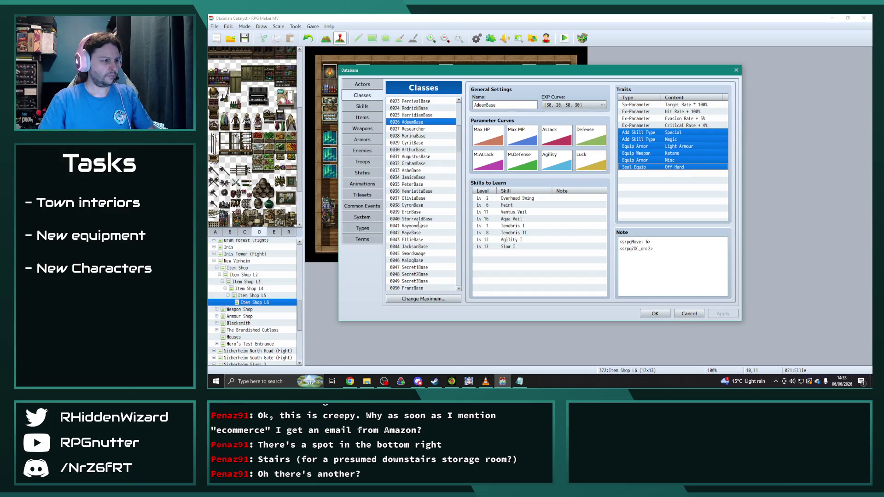
Replace EllieBase's matching traits with the copied AdeemBase traits.
{"action": "left_click", "coordinate": [412, 239]}
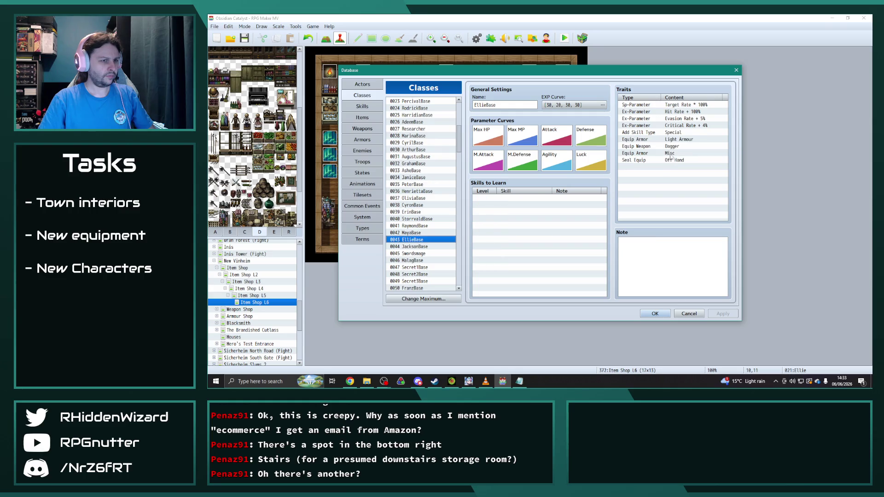
{"action": "left_click", "coordinate": [669, 133]}
{"action": "left_click", "coordinate": [678, 167], "text": "shift"}
{"action": "key", "text": "Delete"}
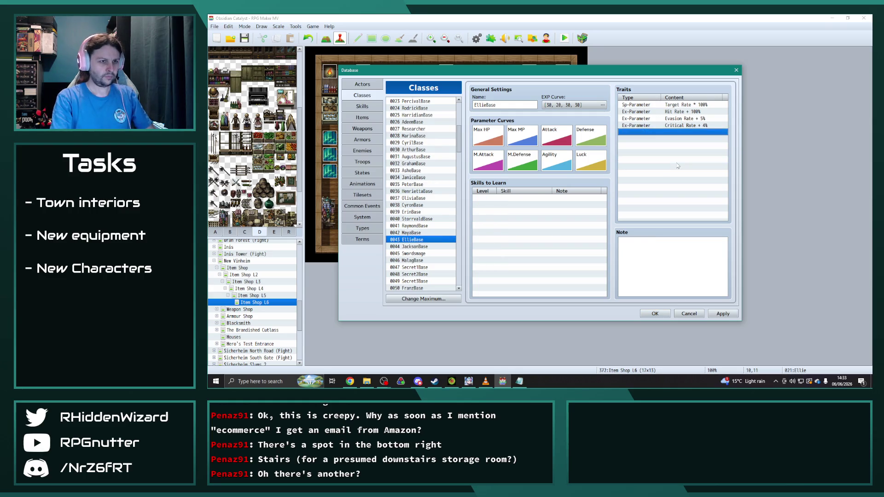
{"action": "key", "text": "ctrl+v"}
{"action": "left_click", "coordinate": [677, 191]}
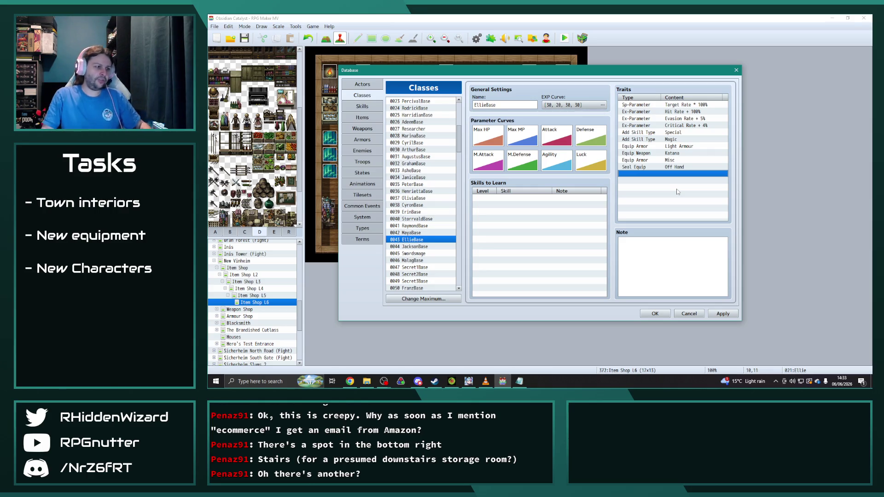
Select LaurenceBase's equipment traits from Lance down to the Off Hand seal.
{"action": "scroll", "coordinate": [409, 116], "scroll_direction": "up", "scroll_amount": 3}
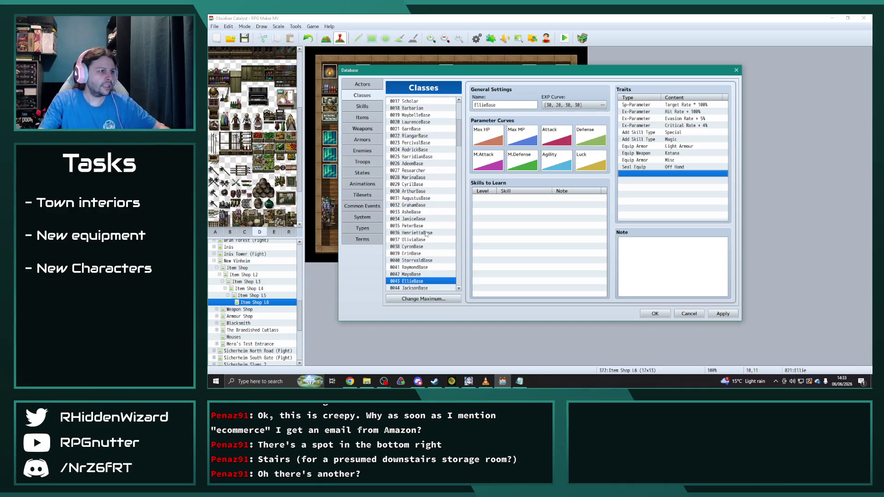
{"action": "left_click", "coordinate": [417, 130]}
{"action": "left_click", "coordinate": [679, 133]}
{"action": "left_click", "coordinate": [682, 168], "text": "shift"}
Select RaymondBase's six equipment traits, then move down the class list to MayaBase.
{"action": "scroll", "coordinate": [413, 278], "scroll_direction": "down", "scroll_amount": 2}
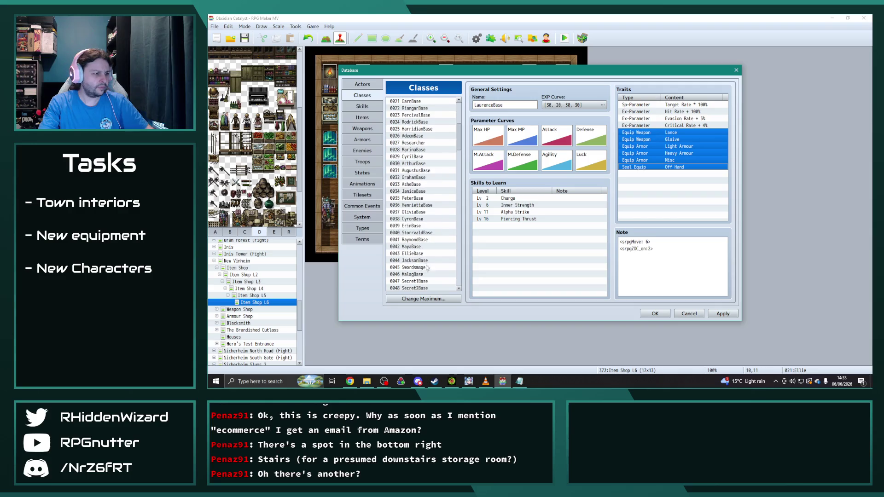
{"action": "left_click", "coordinate": [421, 240]}
{"action": "left_click", "coordinate": [676, 133]}
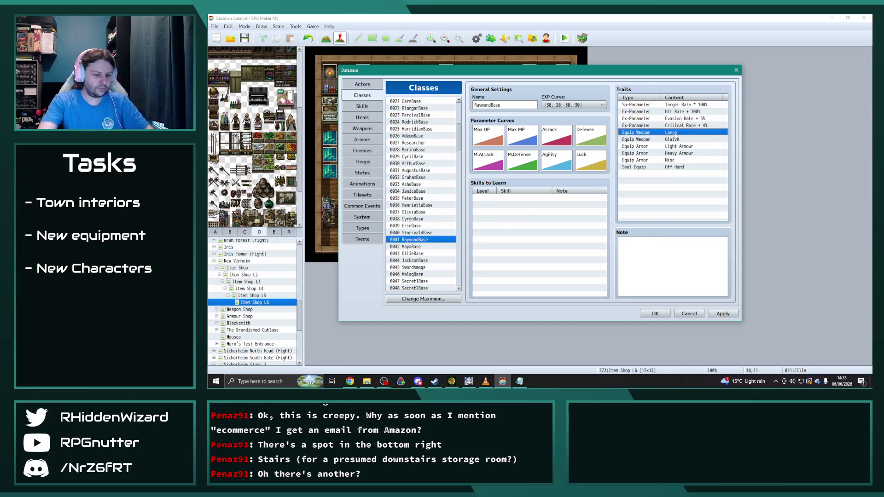
{"action": "left_click", "coordinate": [633, 167], "text": "shift"}
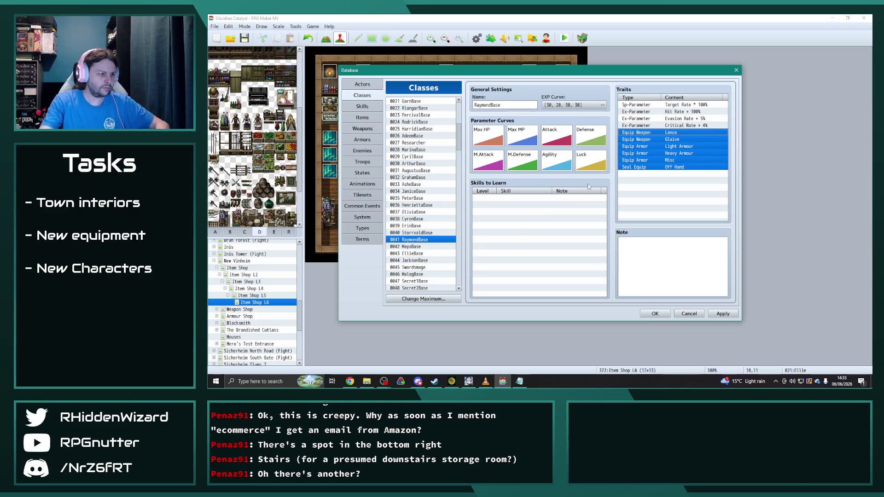
{"action": "left_click", "coordinate": [413, 234]}
{"action": "key", "text": "Down"}
{"action": "key", "text": "Down"}
{"action": "key", "text": "Down"}
{"action": "key", "text": "Up"}
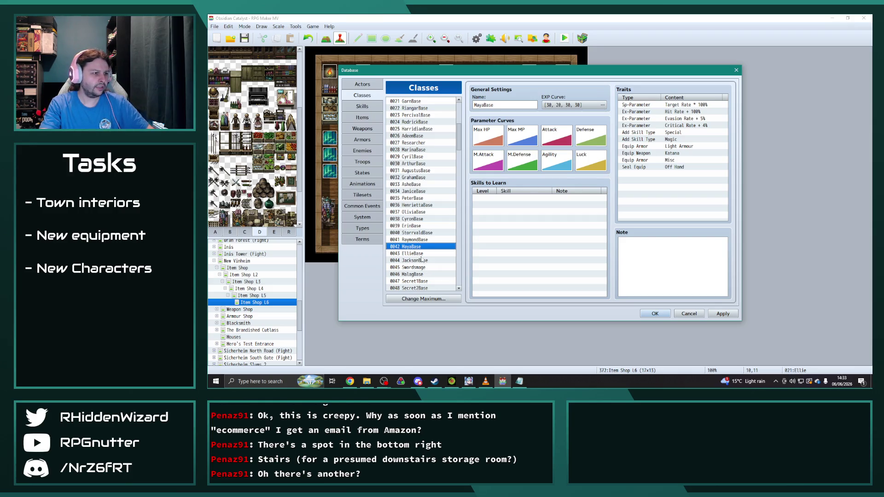
Compare the EllieBase and MayaBase class traits side by side.
{"action": "left_click", "coordinate": [419, 254]}
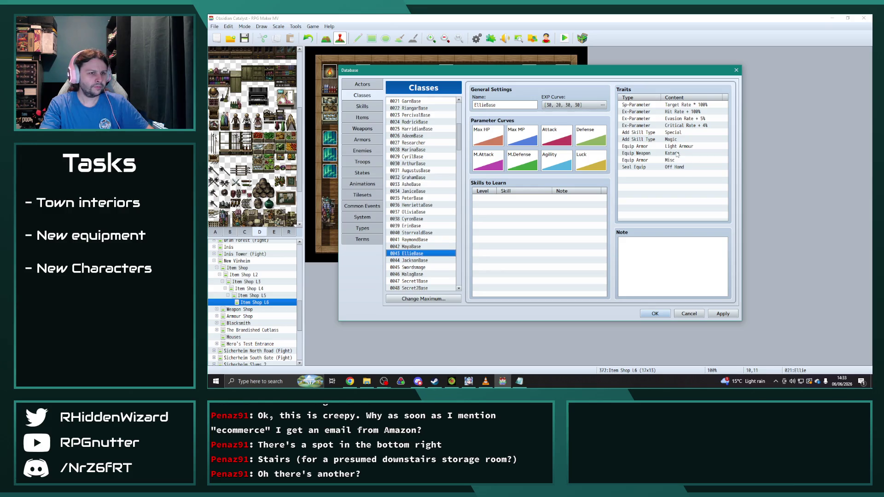
{"action": "left_click", "coordinate": [417, 260]}
{"action": "left_click", "coordinate": [415, 255]}
{"action": "left_click", "coordinate": [413, 246]}
{"action": "left_click", "coordinate": [411, 254]}
{"action": "left_click", "coordinate": [412, 247]}
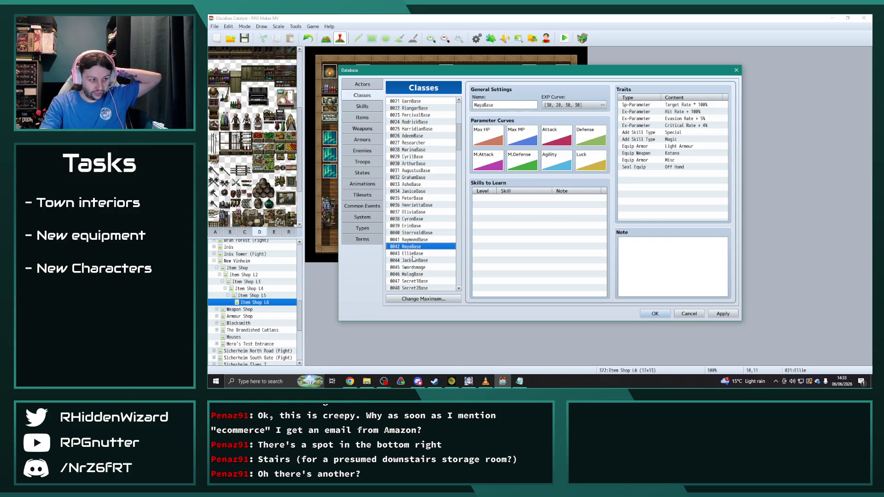
{"action": "left_click", "coordinate": [413, 253]}
{"action": "key", "text": "Up"}
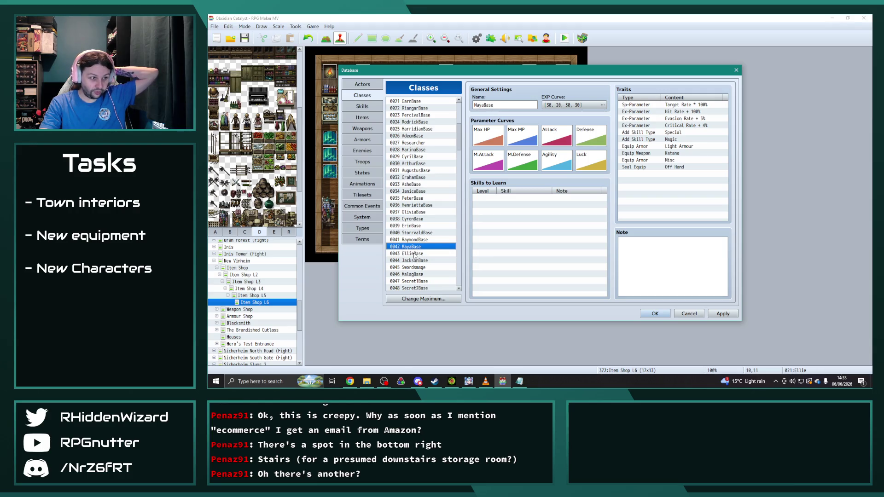
{"action": "left_click", "coordinate": [415, 254]}
Open the 0008 Thief class and select its skill-type and equipment traits.
{"action": "scroll", "coordinate": [428, 239], "scroll_direction": "up", "scroll_amount": 5}
{"action": "scroll", "coordinate": [433, 234], "scroll_direction": "up", "scroll_amount": 2}
{"action": "left_click", "coordinate": [415, 149]}
{"action": "left_click_drag", "start_coordinate": [668, 133], "coordinate": [675, 160]}
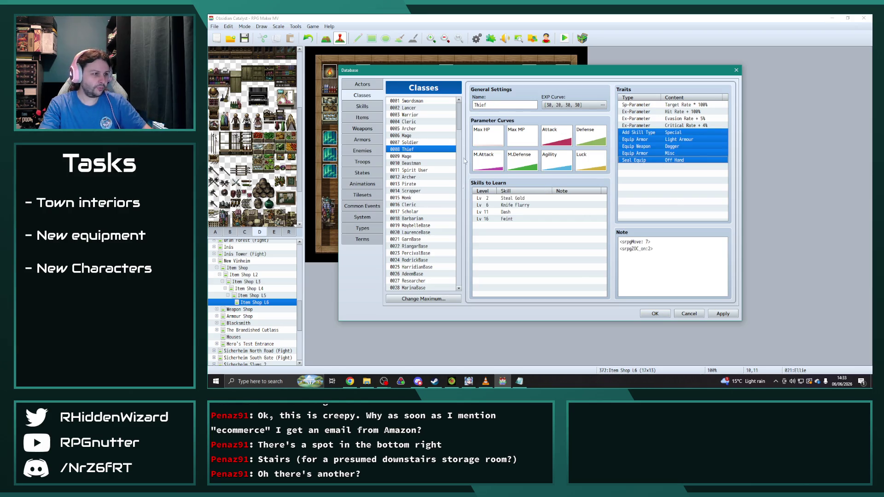
Replace EllieBase's skill and equipment traits with the copied Thief traits and apply.
{"action": "scroll", "coordinate": [461, 119], "scroll_direction": "down", "scroll_amount": 10}
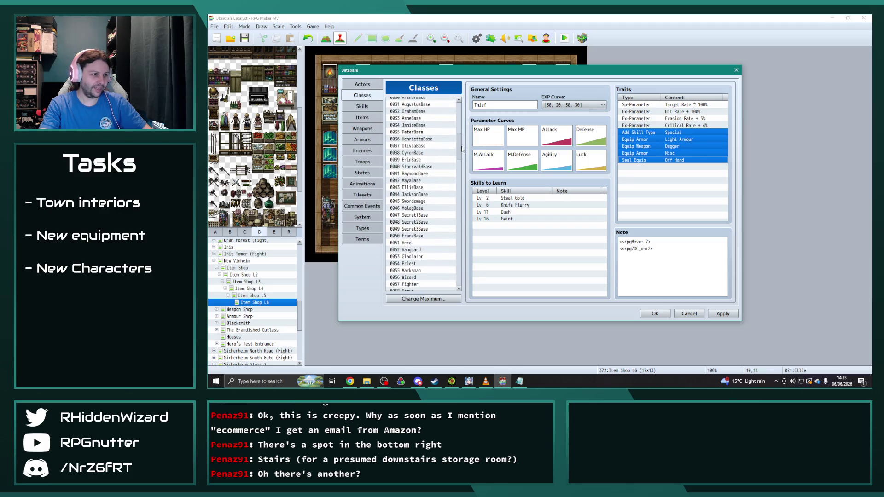
{"action": "left_click", "coordinate": [431, 186]}
{"action": "left_click", "coordinate": [671, 133]}
{"action": "key", "text": "Delete"}
{"action": "key", "text": "Delete"}
{"action": "key", "text": "Delete"}
{"action": "key", "text": "ctrl+v"}
{"action": "left_click", "coordinate": [723, 313]}
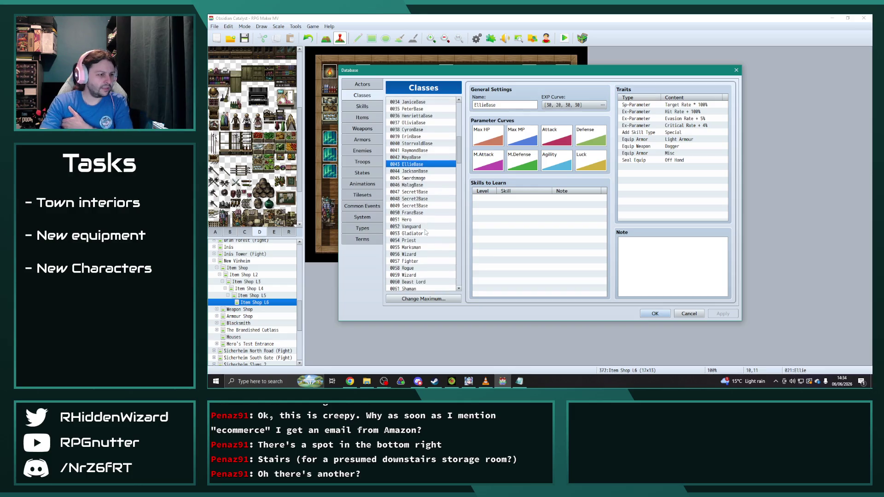
Look through RaymondBase, StorrvaldBase, ErinBase and JacksonBase traits, then bring up the Hunter class.
{"action": "left_click", "coordinate": [419, 178]}
{"action": "left_click", "coordinate": [420, 171]}
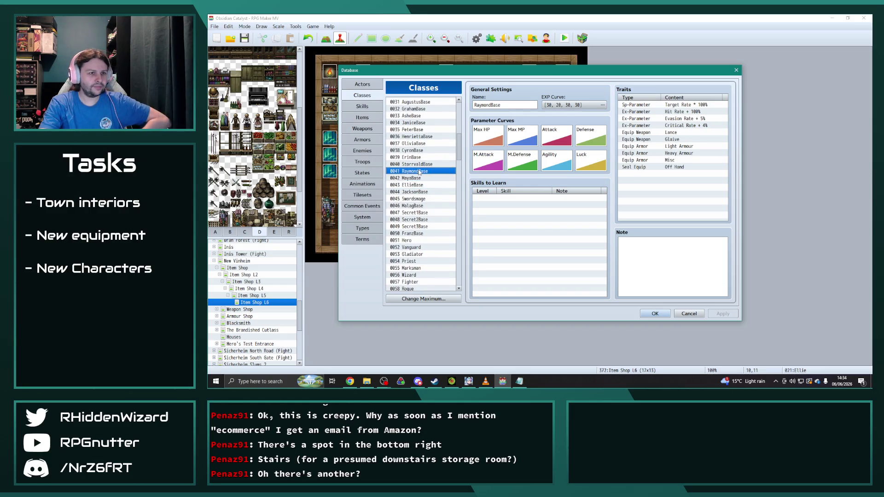
{"action": "left_click", "coordinate": [416, 165]}
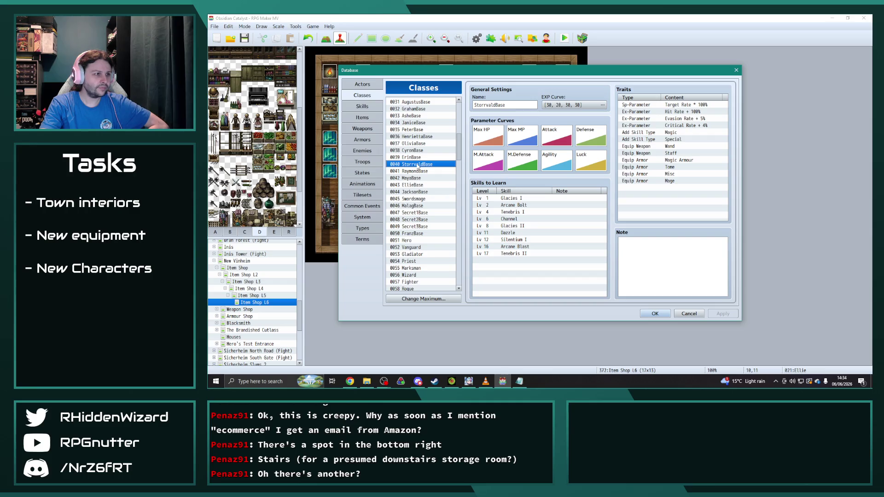
{"action": "left_click", "coordinate": [415, 158]}
{"action": "left_click", "coordinate": [416, 192]}
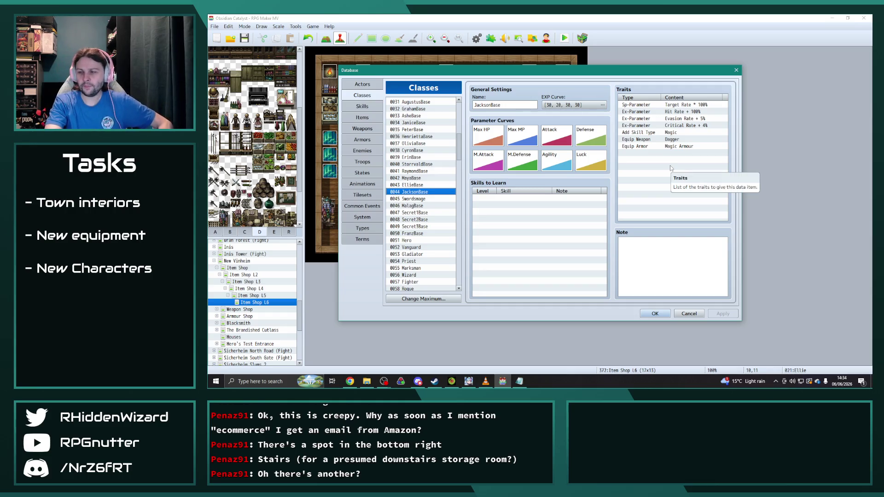
{"action": "left_click_drag", "start_coordinate": [458, 148], "coordinate": [465, 298]}
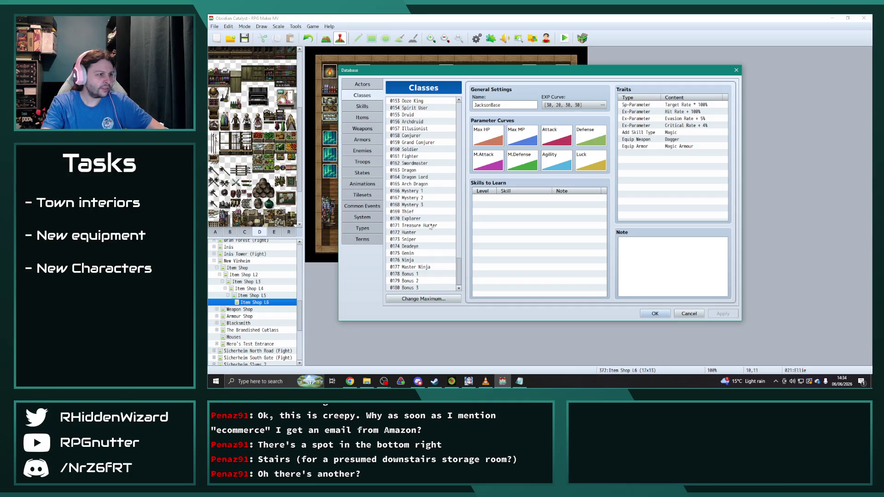
{"action": "left_click", "coordinate": [410, 232]}
{"action": "left_click", "coordinate": [415, 240]}
{"action": "left_click", "coordinate": [414, 234]}
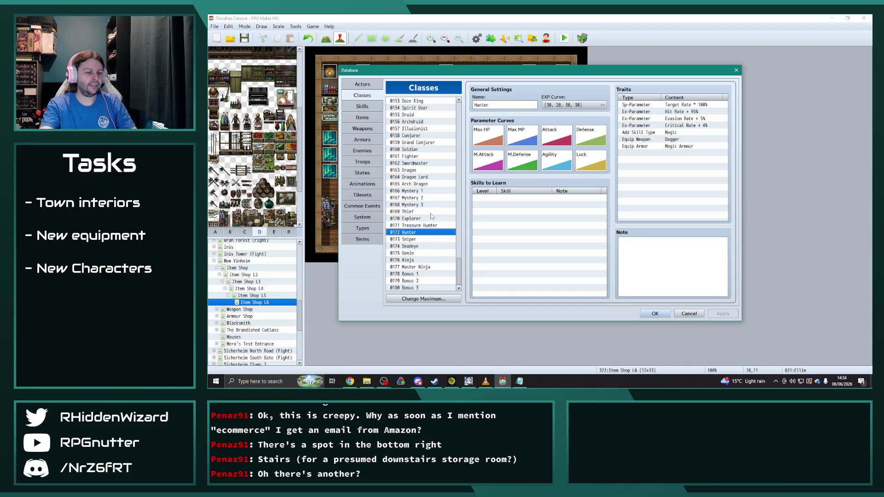
Select the Archer class's skill-type and equipment trait rows as a reference.
{"action": "left_click_drag", "start_coordinate": [459, 264], "coordinate": [478, 176]}
{"action": "scroll", "coordinate": [422, 158], "scroll_direction": "up", "scroll_amount": 6}
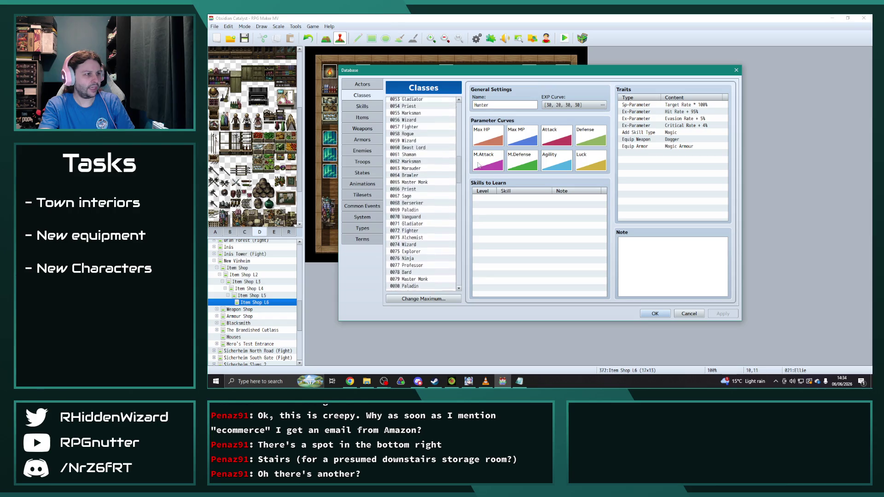
{"action": "scroll", "coordinate": [433, 156], "scroll_direction": "up", "scroll_amount": 8}
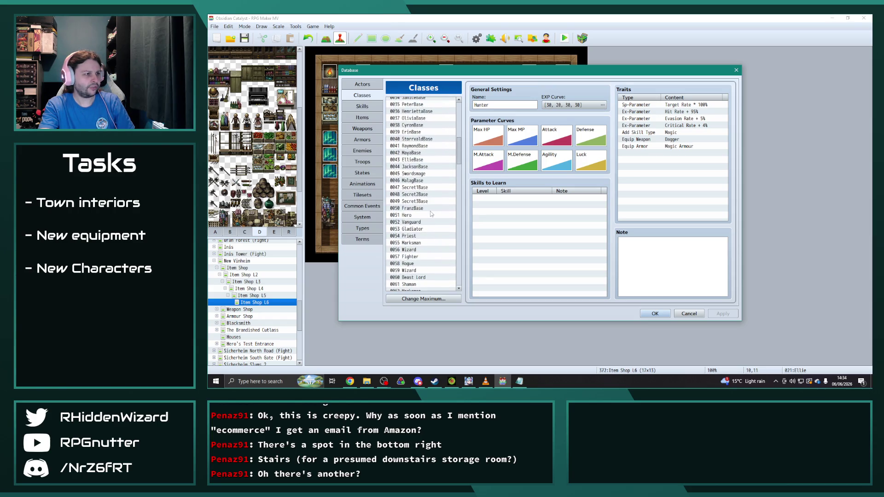
{"action": "scroll", "coordinate": [456, 146], "scroll_direction": "up", "scroll_amount": 8}
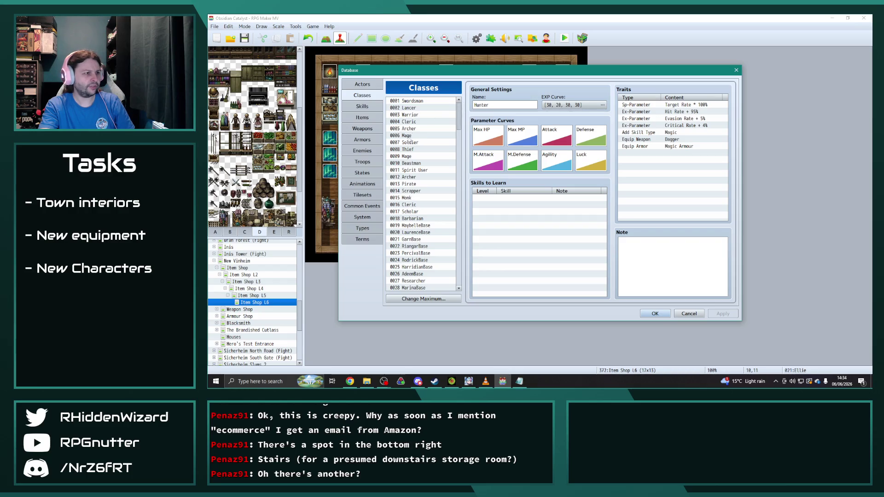
{"action": "left_click", "coordinate": [410, 129]}
{"action": "left_click_drag", "start_coordinate": [658, 132], "coordinate": [659, 159]}
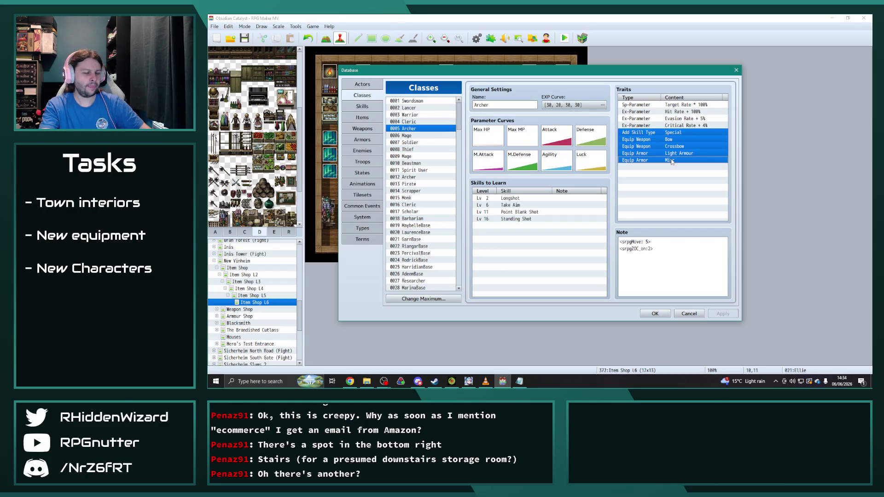
Replace Hunter's old skill and equipment traits with the Archer's Bow, Crossbow and Light Armour traits.
{"action": "left_click_drag", "start_coordinate": [461, 124], "coordinate": [466, 290]}
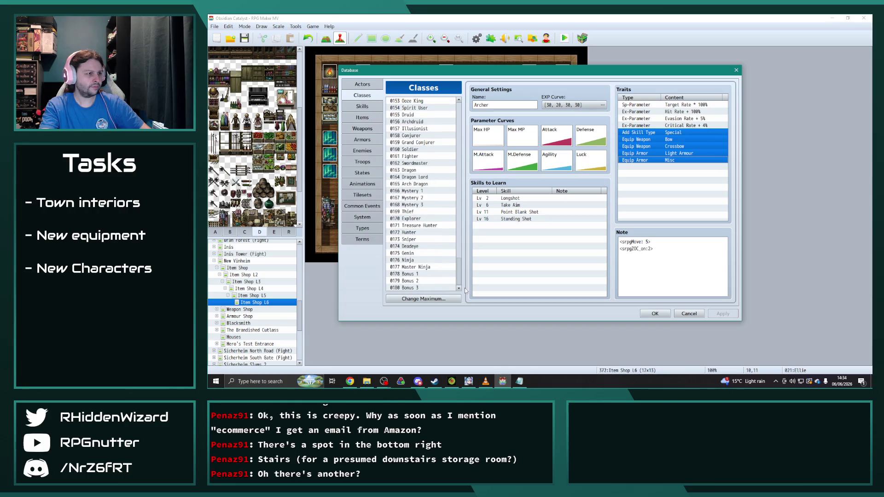
{"action": "left_click", "coordinate": [416, 233]}
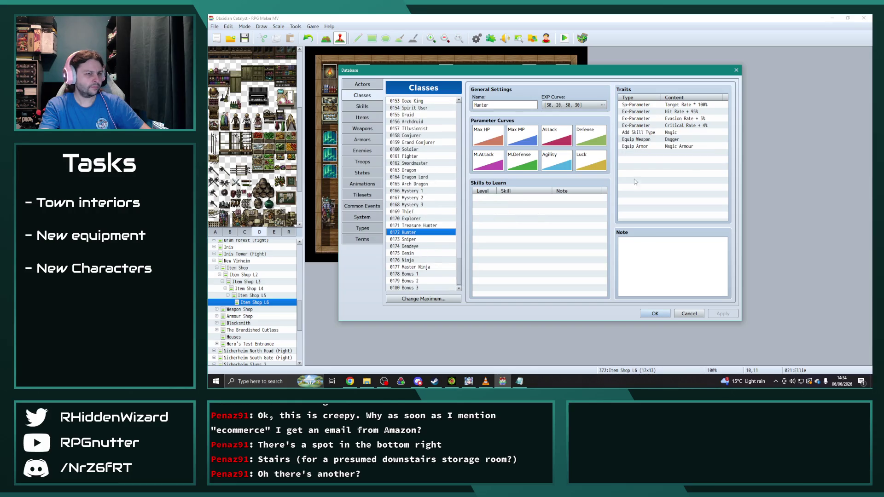
{"action": "left_click", "coordinate": [680, 133]}
{"action": "key", "text": "Delete"}
{"action": "key", "text": "Delete"}
{"action": "key", "text": "ctrl+v"}
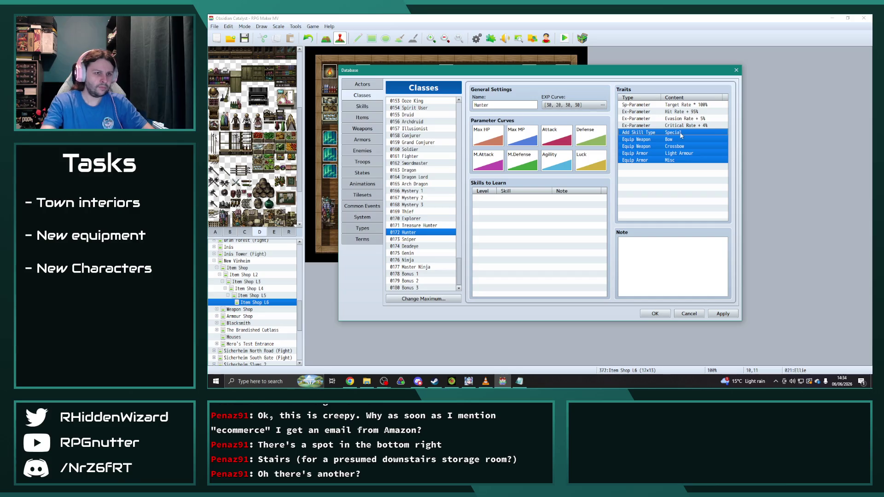
Replace Sniper's old skill and equipment traits with the same Archer traits.
{"action": "left_click", "coordinate": [412, 239]}
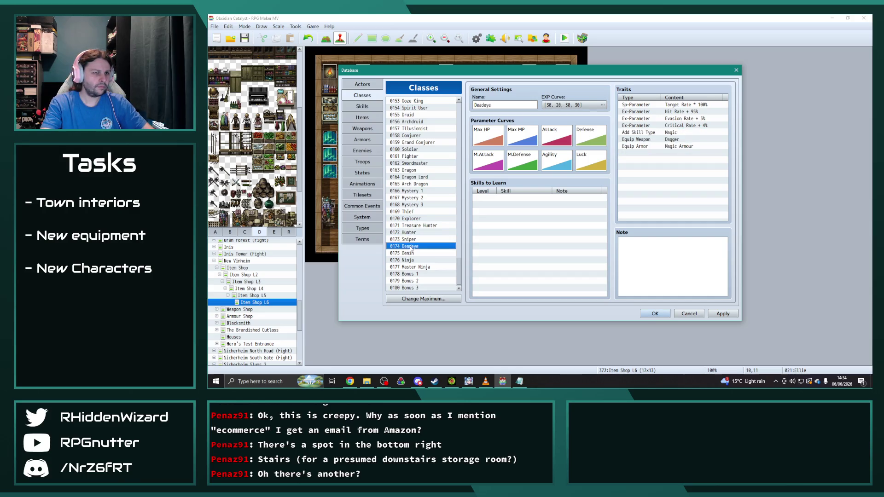
{"action": "left_click", "coordinate": [413, 232]}
{"action": "left_click", "coordinate": [452, 237]}
{"action": "left_click", "coordinate": [678, 132]}
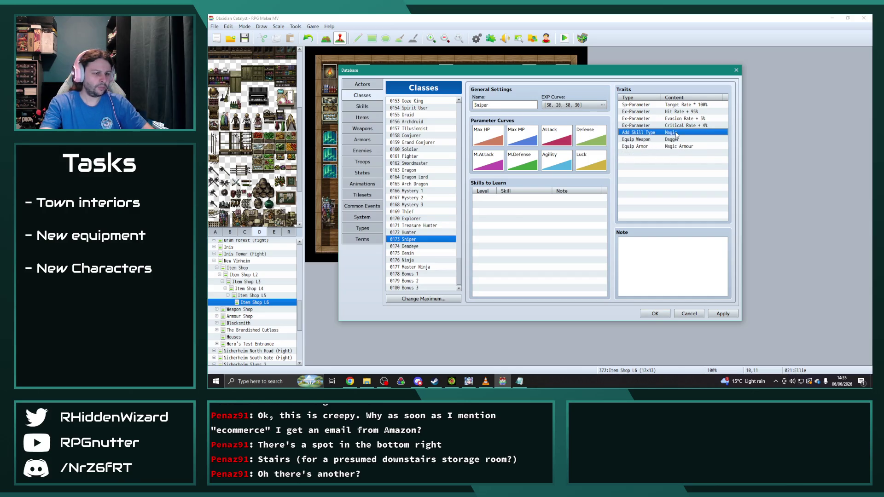
{"action": "key", "text": "Delete"}
{"action": "key", "text": "Delete"}
{"action": "key", "text": "Delete"}
{"action": "key", "text": "ctrl+v"}
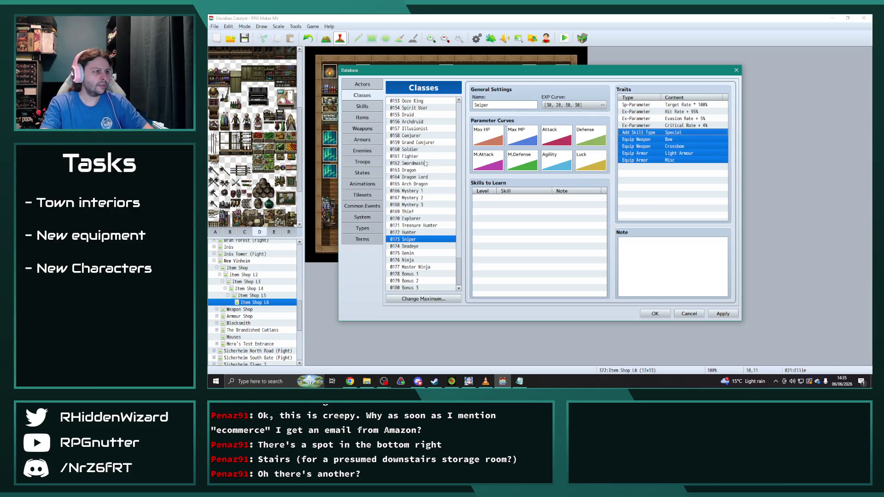
Glance at the Ooze and Oozeling classes, then check Hunter's Hit Rate trait without changing it.
{"action": "scroll", "coordinate": [419, 184], "scroll_direction": "up", "scroll_amount": 1}
{"action": "left_click", "coordinate": [411, 107]}
{"action": "left_click", "coordinate": [410, 104]}
{"action": "scroll", "coordinate": [414, 161], "scroll_direction": "down", "scroll_amount": 1}
{"action": "left_click", "coordinate": [412, 232]}
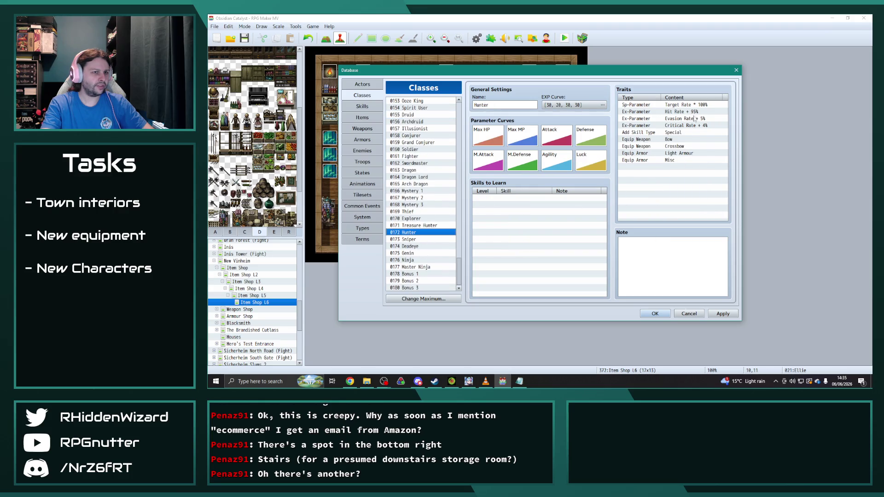
{"action": "left_click", "coordinate": [695, 112]}
{"action": "double_click", "coordinate": [695, 113]}
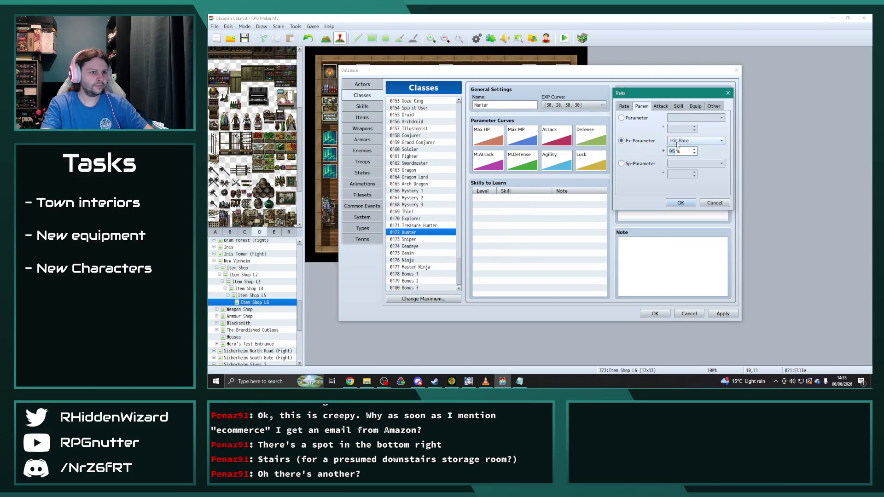
{"action": "left_click", "coordinate": [681, 202]}
Set Sniper's Hit Rate trait to 100%, apply, and close the database with OK.
{"action": "left_click", "coordinate": [425, 239]}
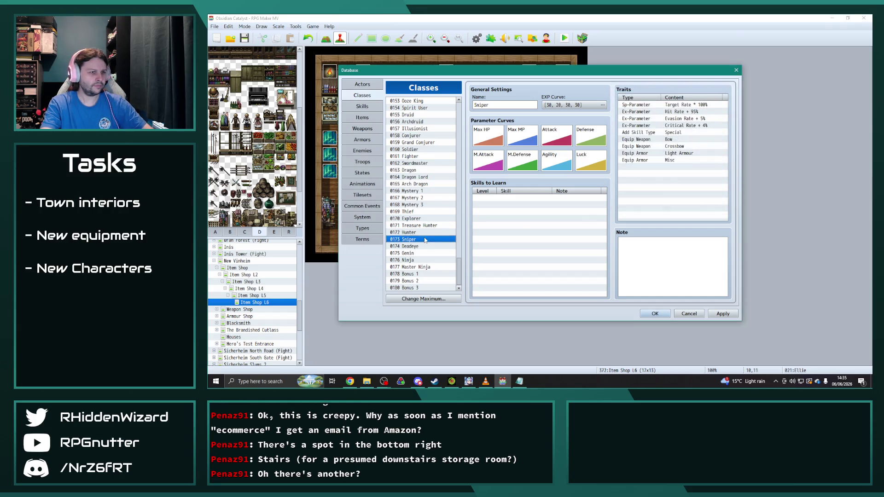
{"action": "left_click", "coordinate": [701, 112]}
{"action": "double_click", "coordinate": [695, 112]}
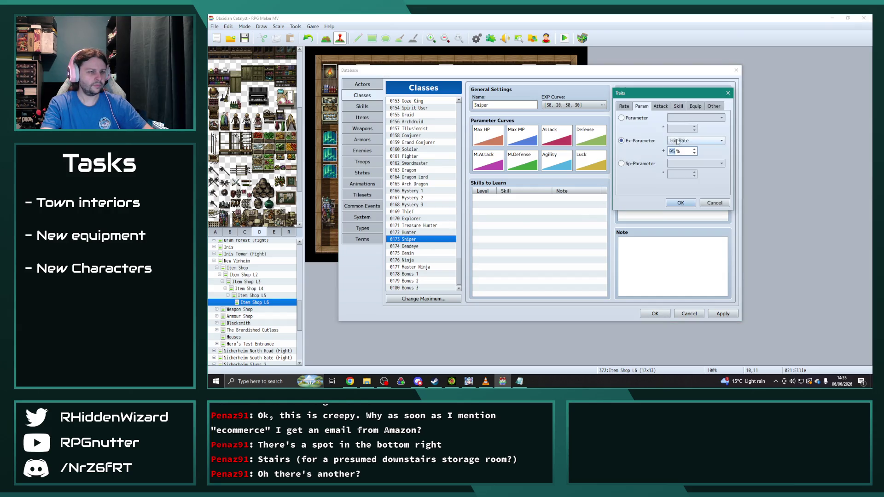
{"action": "type", "text": "100"}
{"action": "left_click", "coordinate": [680, 202]}
{"action": "left_click", "coordinate": [722, 314]}
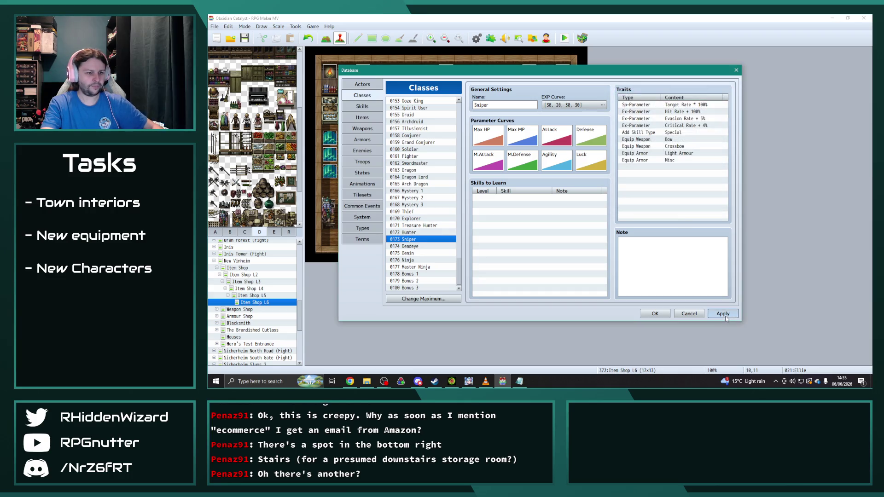
{"action": "left_click", "coordinate": [659, 313]}
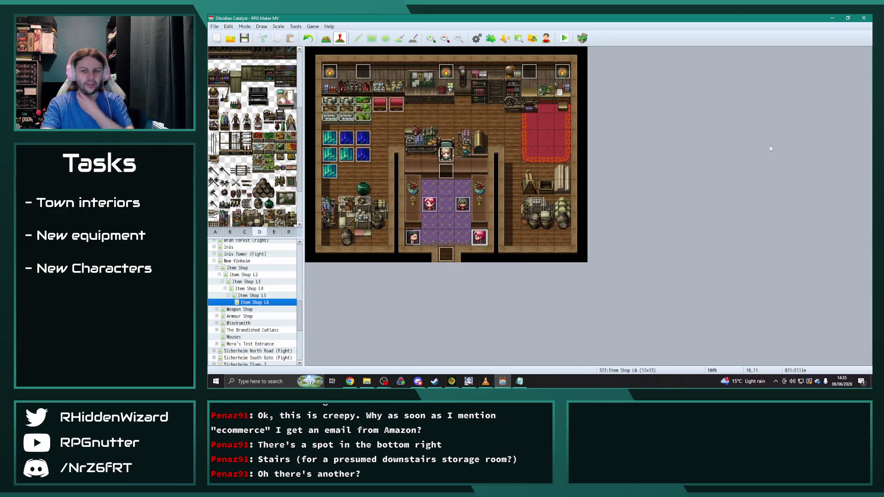
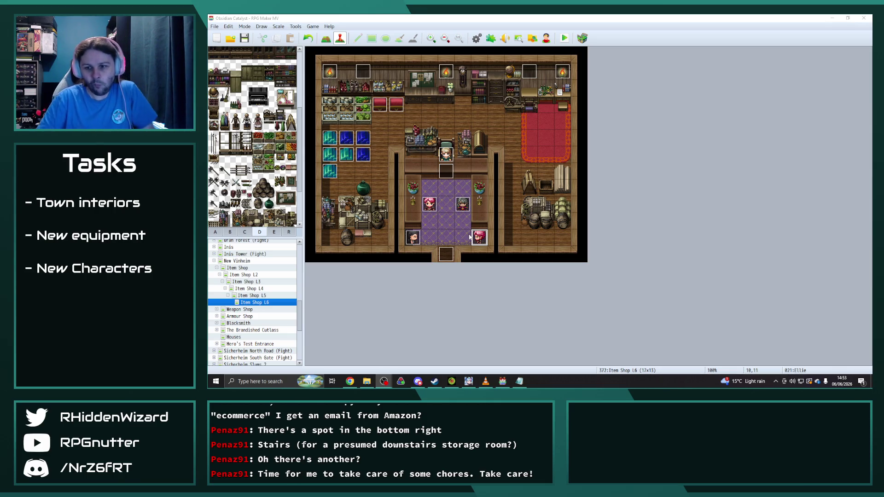
Rename Ellie's recruitment event to 'Maya (Ninja)'.
{"action": "double_click", "coordinate": [479, 237]}
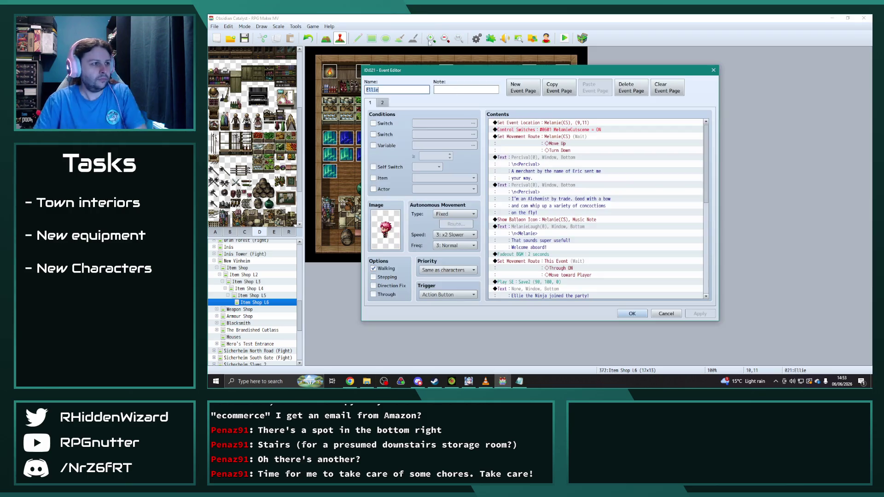
{"action": "left_click", "coordinate": [408, 89]}
{"action": "type", "text": "(Thief"}
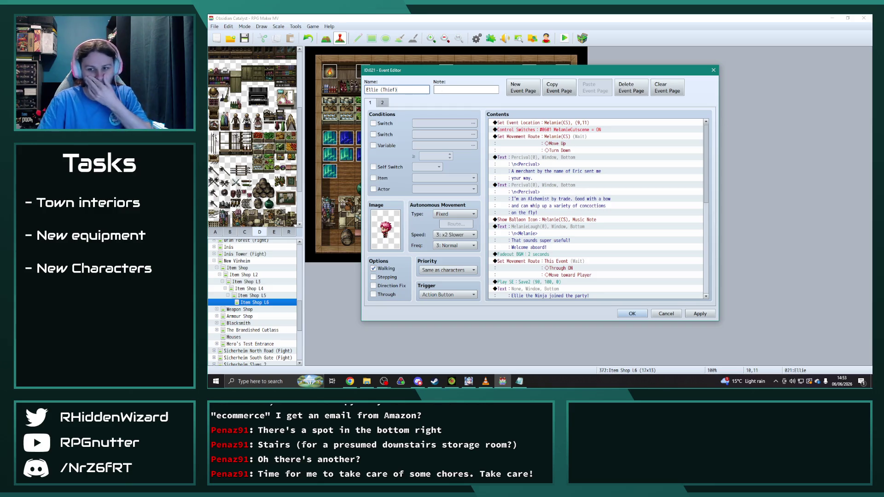
{"action": "key", "text": "alt+Tab"}
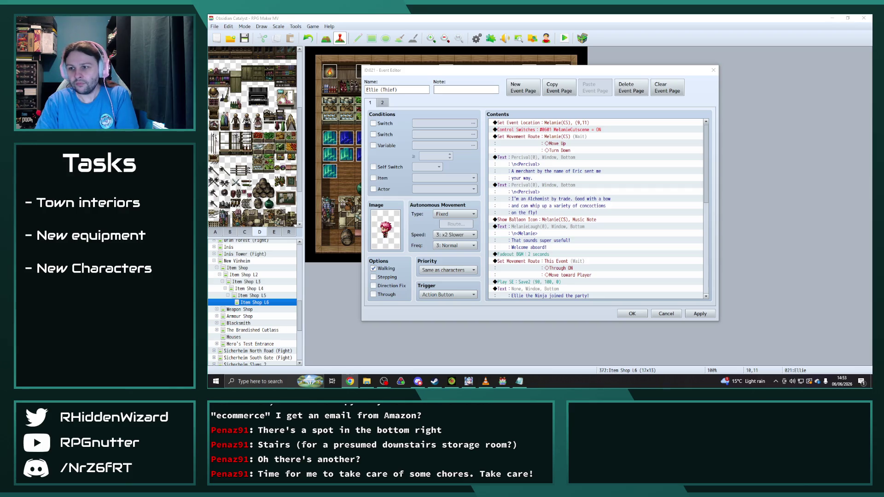
{"action": "left_click", "coordinate": [412, 90]}
{"action": "key", "text": "ctrl+a"}
{"action": "type", "text": "Maya (N"}
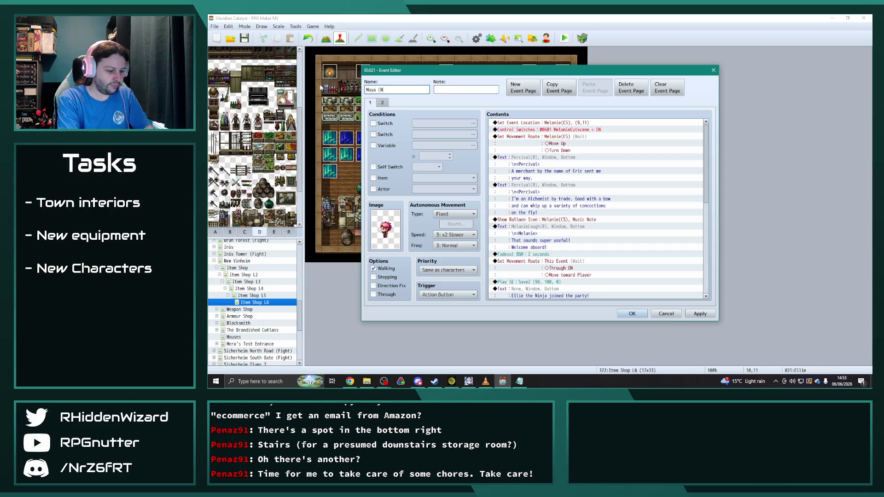
{"action": "scroll", "coordinate": [701, 284], "scroll_direction": "down", "scroll_amount": 10}
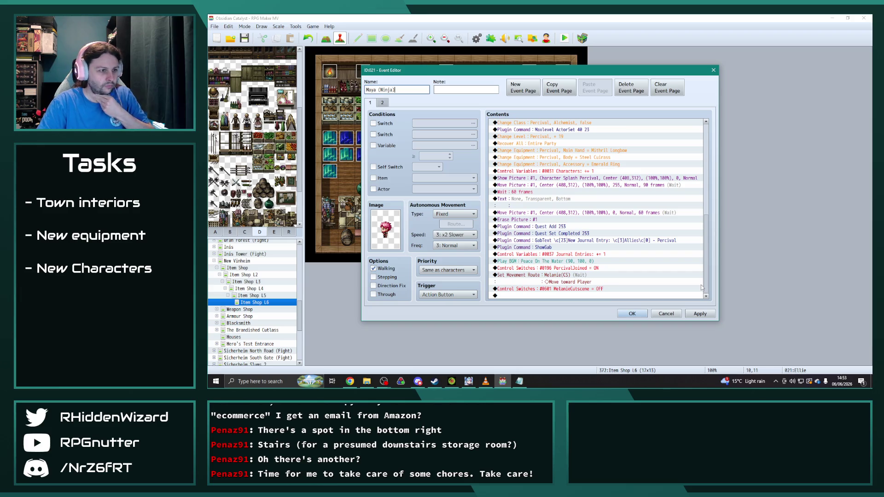
{"action": "scroll", "coordinate": [695, 231], "scroll_direction": "up", "scroll_amount": 3}
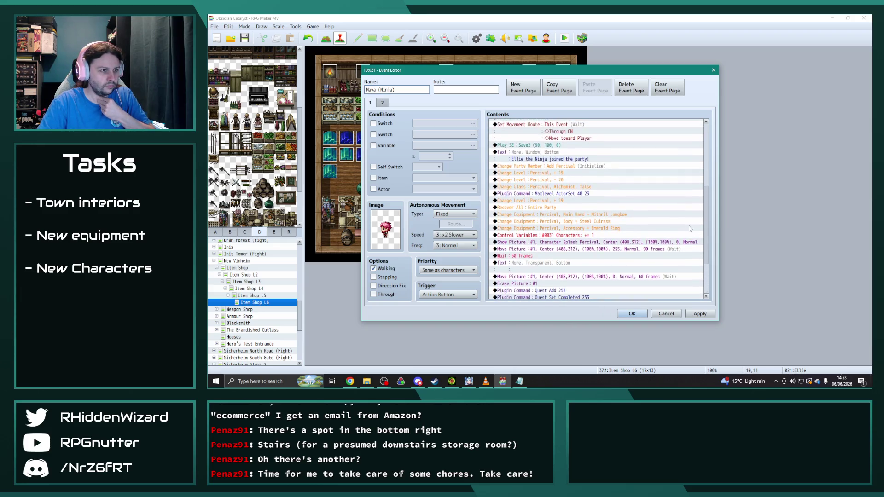
Change the join message to 'Maya the Ninja joined the party!' and save the event.
{"action": "double_click", "coordinate": [528, 159]}
{"action": "double_click", "coordinate": [550, 184]}
{"action": "type", "text": "Maya the Ninja joined the party!"}
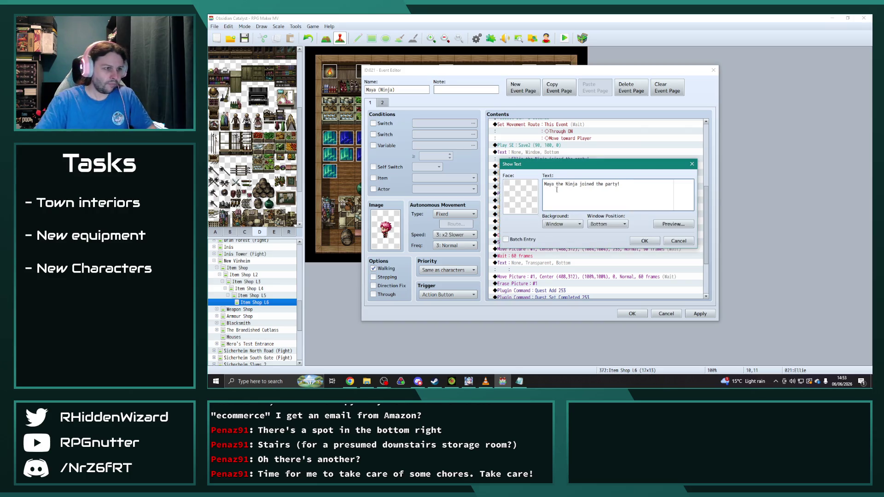
{"action": "left_click", "coordinate": [644, 241]}
{"action": "left_click", "coordinate": [700, 313]}
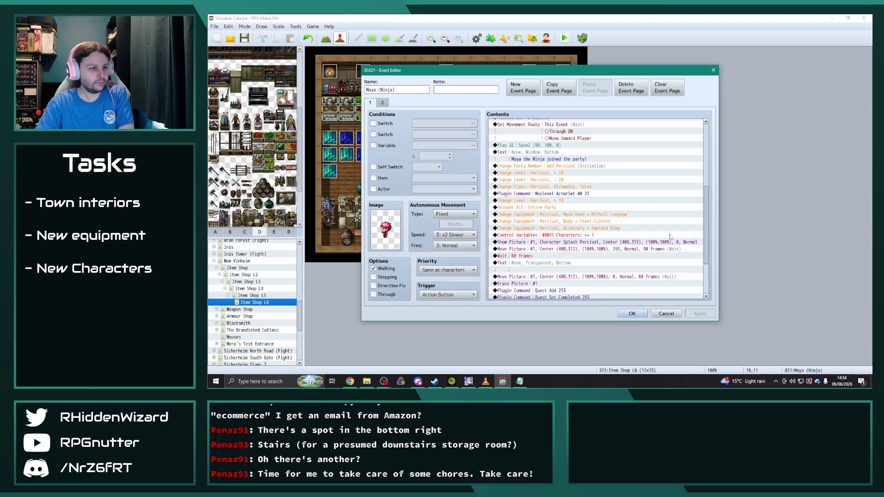
{"action": "scroll", "coordinate": [664, 230], "scroll_direction": "up", "scroll_amount": 7}
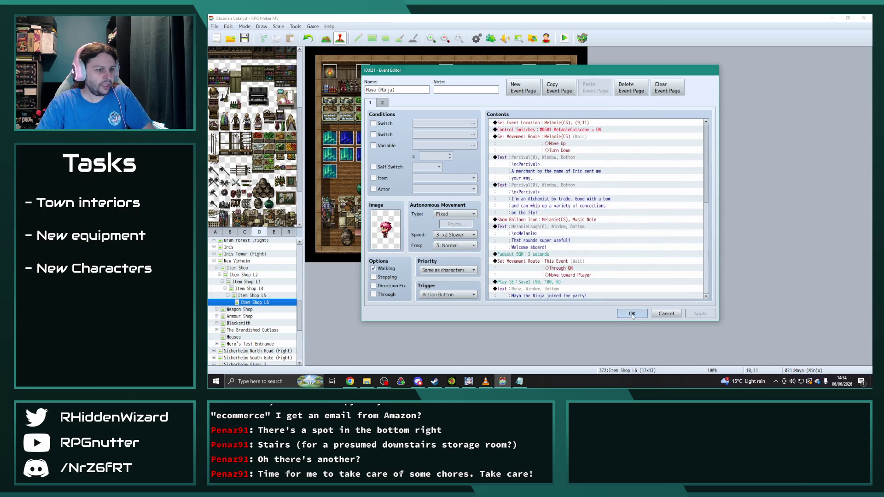
{"action": "left_click", "coordinate": [632, 313]}
Open the shopkeeper event's Shop Processing merchandise list.
{"action": "double_click", "coordinate": [446, 170]}
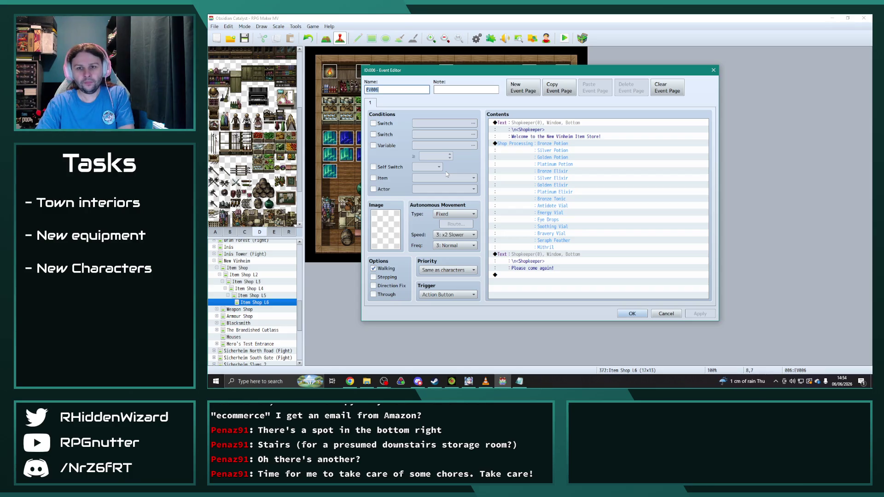
{"action": "double_click", "coordinate": [539, 145]}
{"action": "scroll", "coordinate": [592, 222], "scroll_direction": "down", "scroll_amount": 1}
{"action": "left_click", "coordinate": [582, 208]}
{"action": "left_click", "coordinate": [579, 194]}
{"action": "left_click", "coordinate": [577, 173]}
{"action": "left_click", "coordinate": [575, 234]}
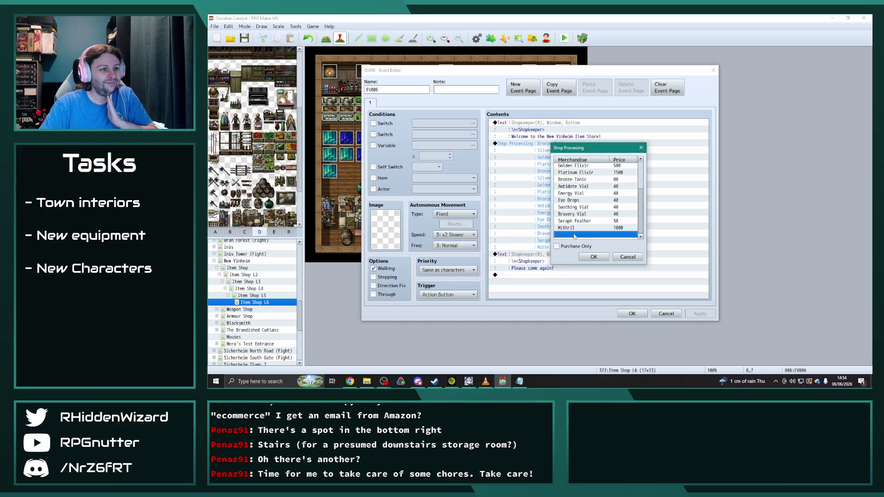
Replace the Antidote Vial entry with Silver Tonic at 200.
{"action": "left_click", "coordinate": [574, 187]}
{"action": "double_click", "coordinate": [582, 186]}
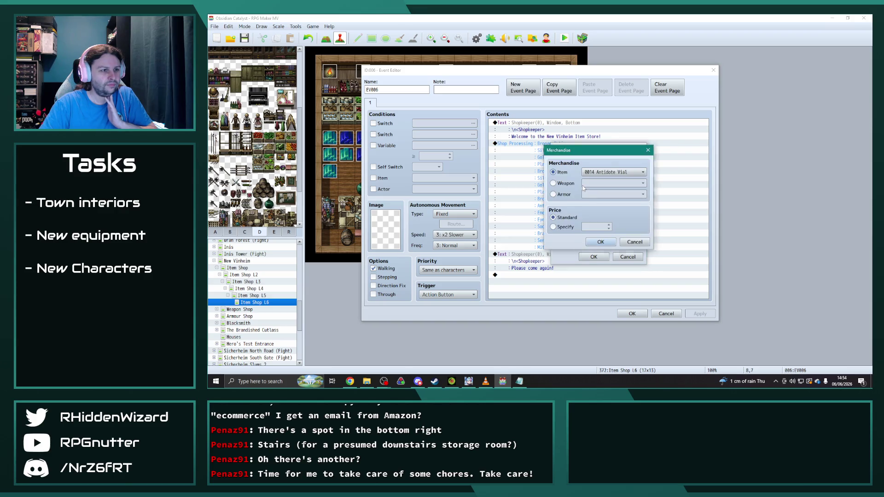
{"action": "left_click_drag", "start_coordinate": [610, 152], "coordinate": [474, 141]}
{"action": "left_click", "coordinate": [481, 159]}
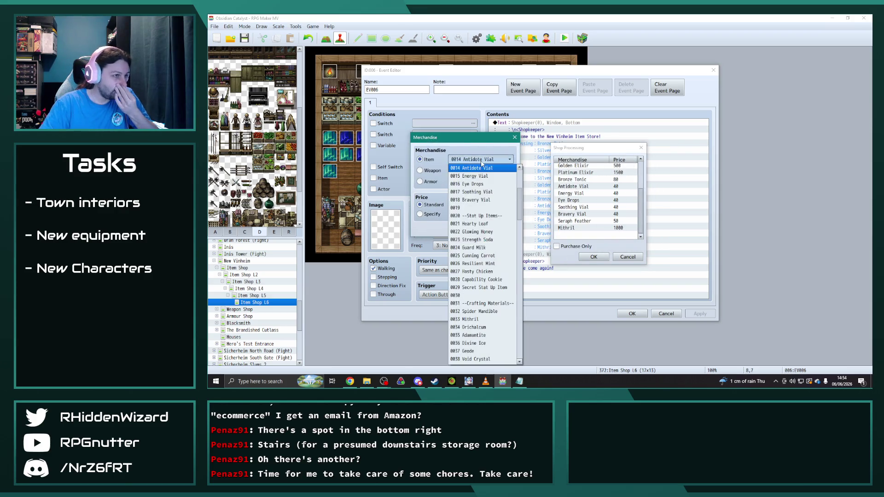
{"action": "scroll", "coordinate": [486, 209], "scroll_direction": "up", "scroll_amount": 1}
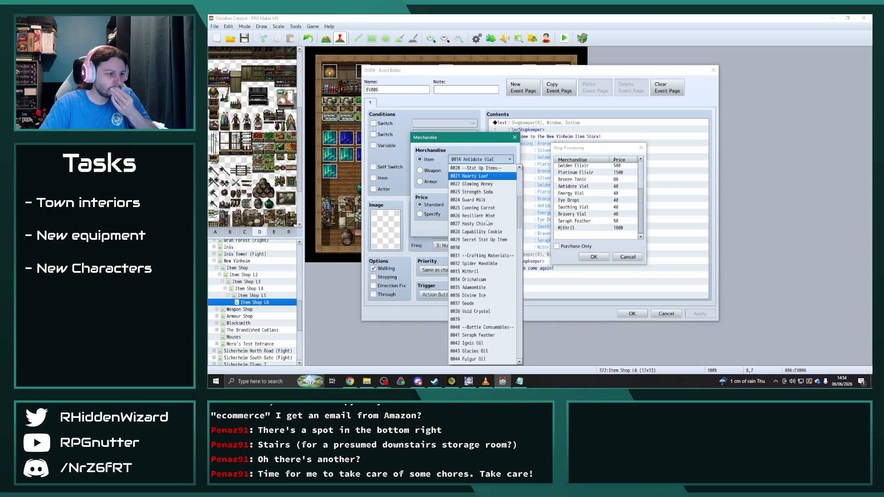
{"action": "scroll", "coordinate": [487, 223], "scroll_direction": "up", "scroll_amount": 3}
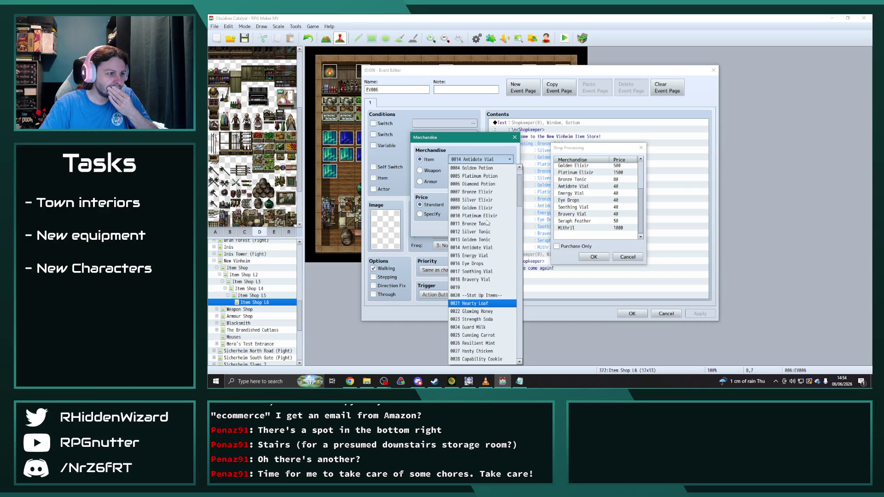
{"action": "left_click", "coordinate": [482, 231]}
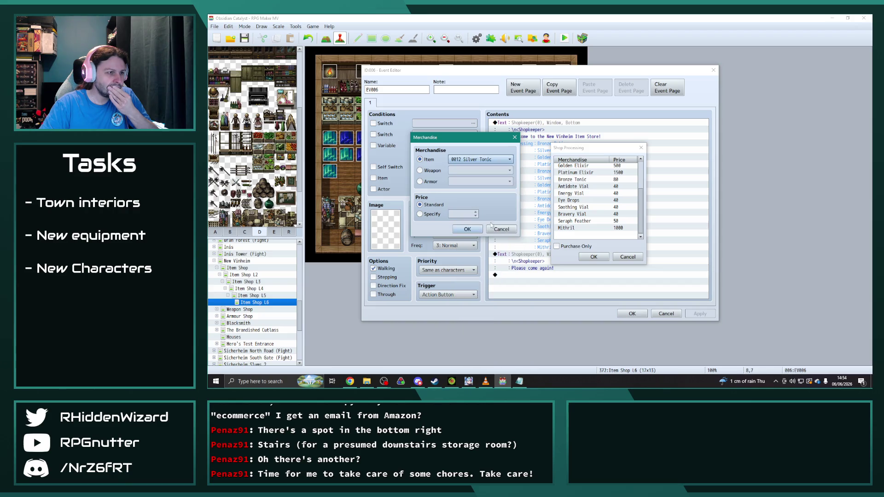
{"action": "left_click", "coordinate": [470, 231]}
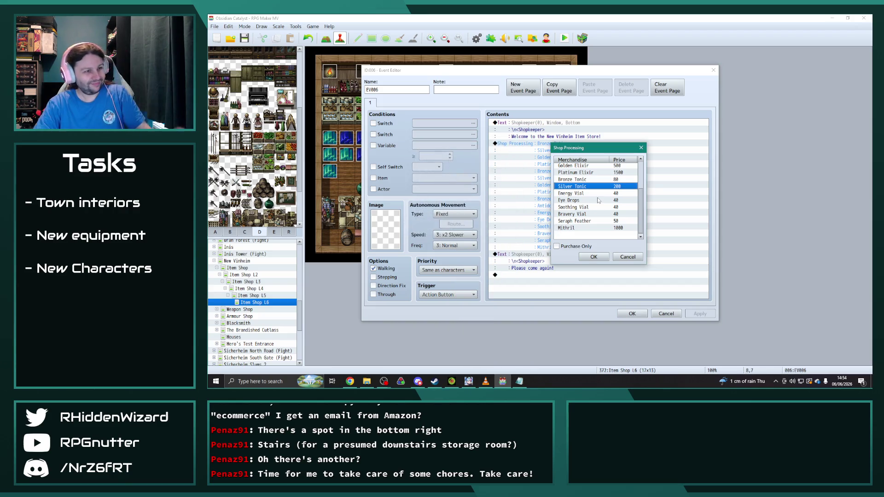
Replace Energy Vial with Antidote Vial and Eye Drops with Energy Vial, both at 40.
{"action": "left_click", "coordinate": [575, 194]}
{"action": "double_click", "coordinate": [617, 193]}
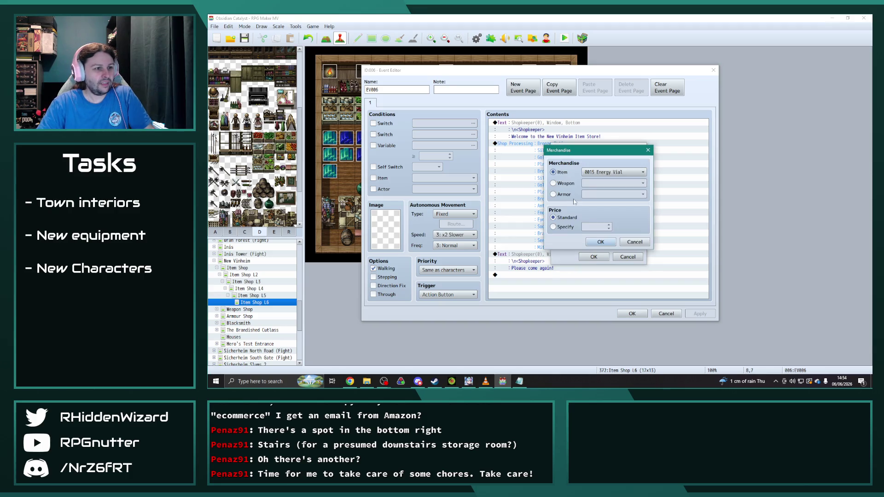
{"action": "left_click", "coordinate": [613, 172]}
{"action": "scroll", "coordinate": [604, 205], "scroll_direction": "up", "scroll_amount": 2}
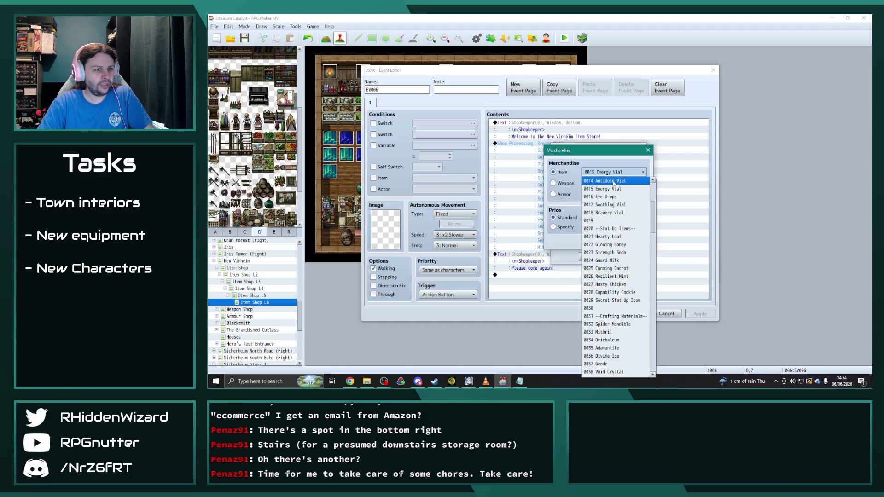
{"action": "left_click", "coordinate": [603, 197]}
{"action": "left_click", "coordinate": [594, 244]}
{"action": "left_click", "coordinate": [579, 201]}
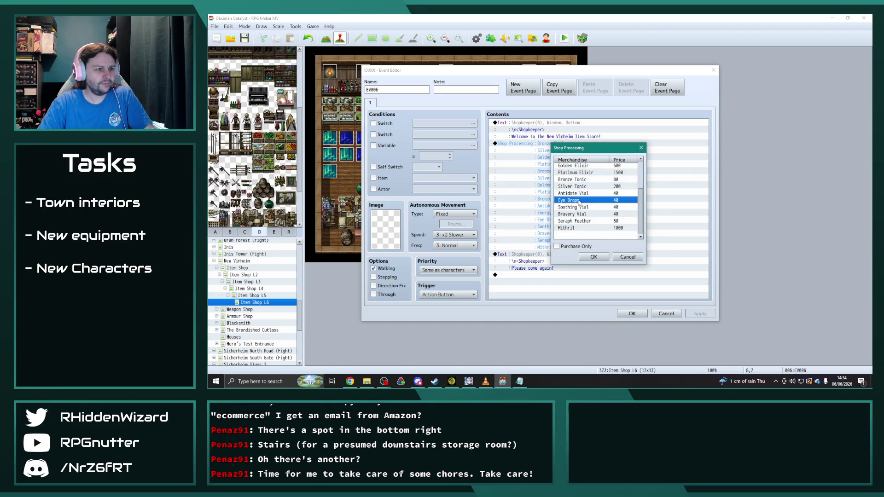
{"action": "key", "text": "Return"}
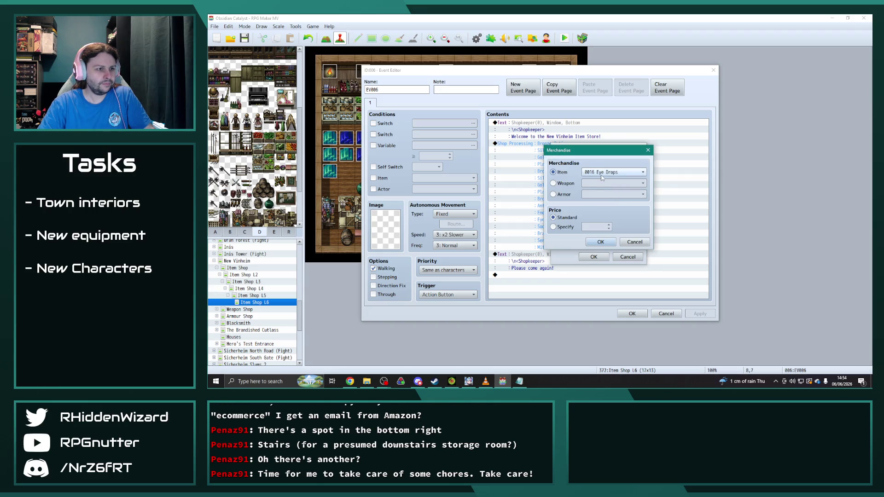
{"action": "left_click", "coordinate": [604, 173]}
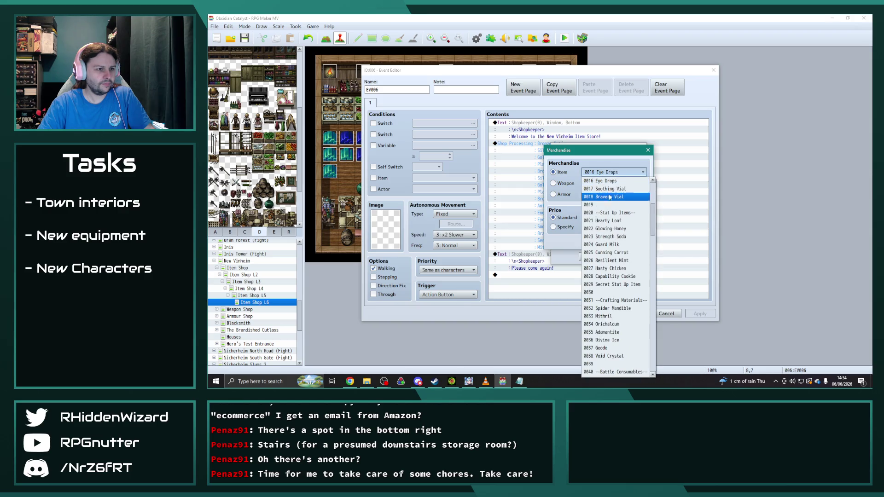
{"action": "left_click", "coordinate": [607, 180]}
{"action": "left_click", "coordinate": [601, 239]}
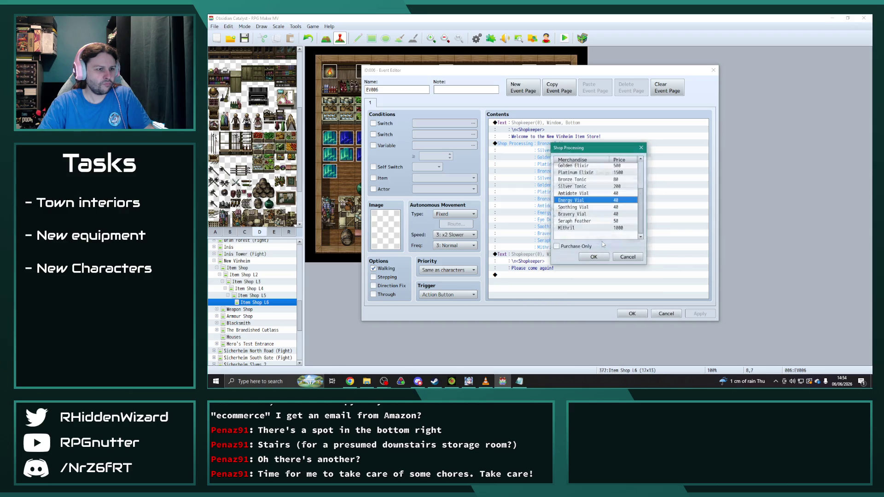
Change Soothing Vial to Eye Drops and Bravery Vial to Soothing Vial in the stock.
{"action": "left_click", "coordinate": [580, 208]}
{"action": "key", "text": "Return"}
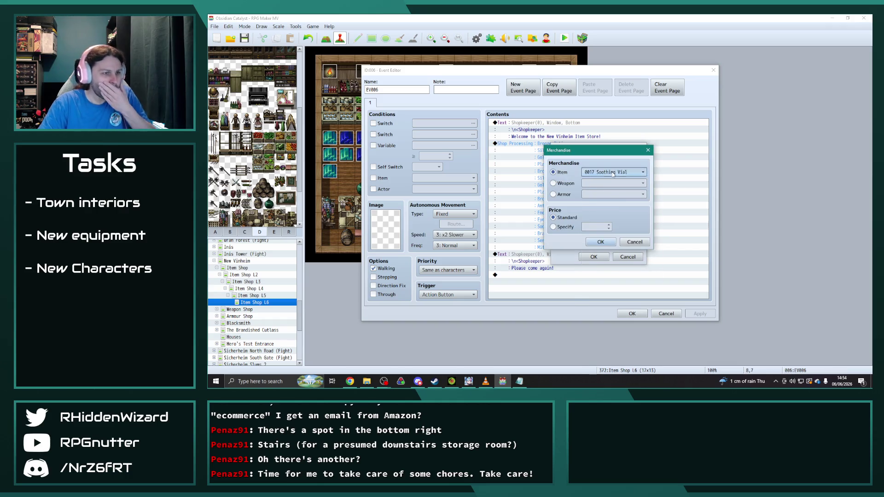
{"action": "left_click", "coordinate": [612, 172]}
{"action": "left_click", "coordinate": [600, 241]}
{"action": "left_click", "coordinate": [583, 215]}
{"action": "key", "text": "Return"}
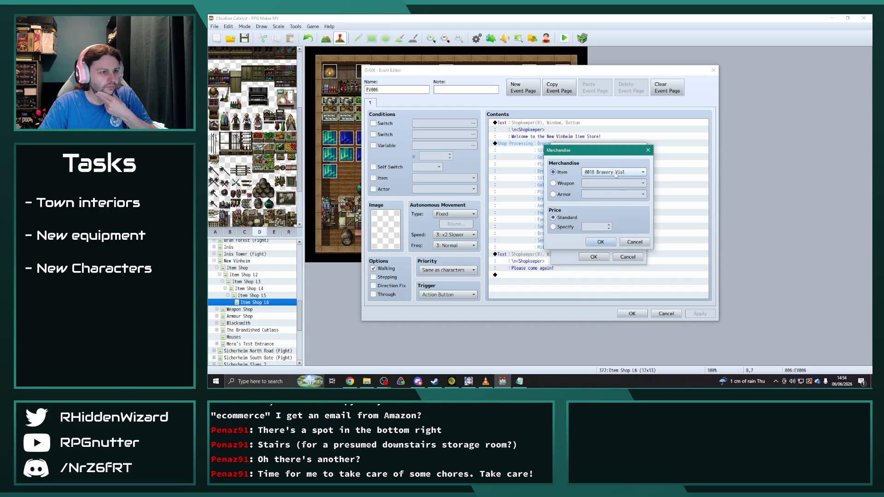
{"action": "left_click", "coordinate": [612, 173]}
{"action": "left_click", "coordinate": [612, 182]}
{"action": "left_click", "coordinate": [598, 242]}
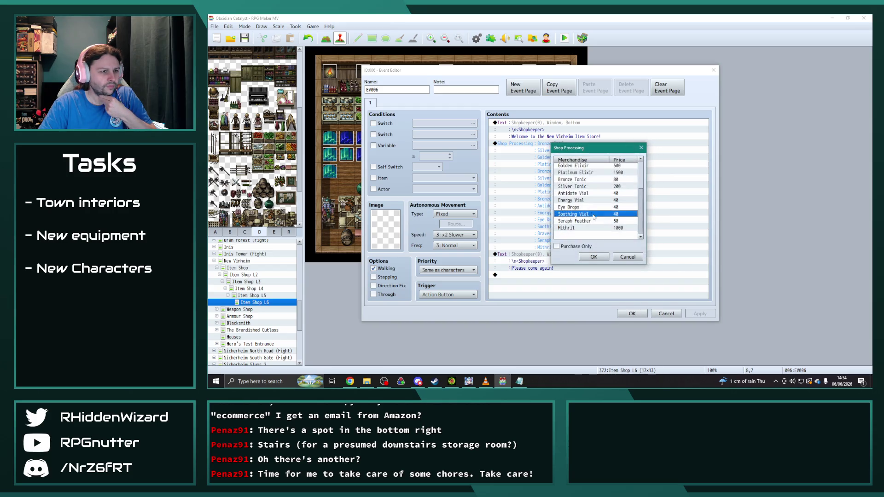
Change the Seraph Feather entry to Bravery Vial at 40.
{"action": "left_click", "coordinate": [584, 221]}
{"action": "key", "text": "Return"}
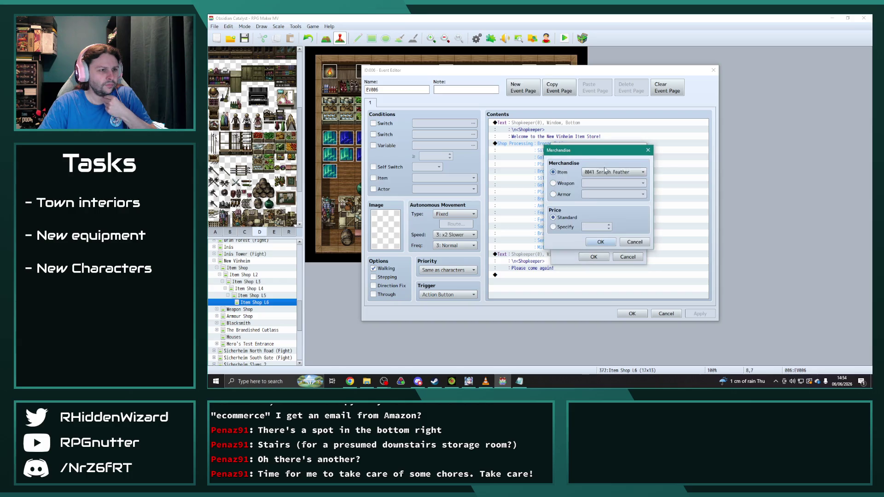
{"action": "left_click", "coordinate": [612, 172]}
{"action": "scroll", "coordinate": [614, 189], "scroll_direction": "up", "scroll_amount": 1}
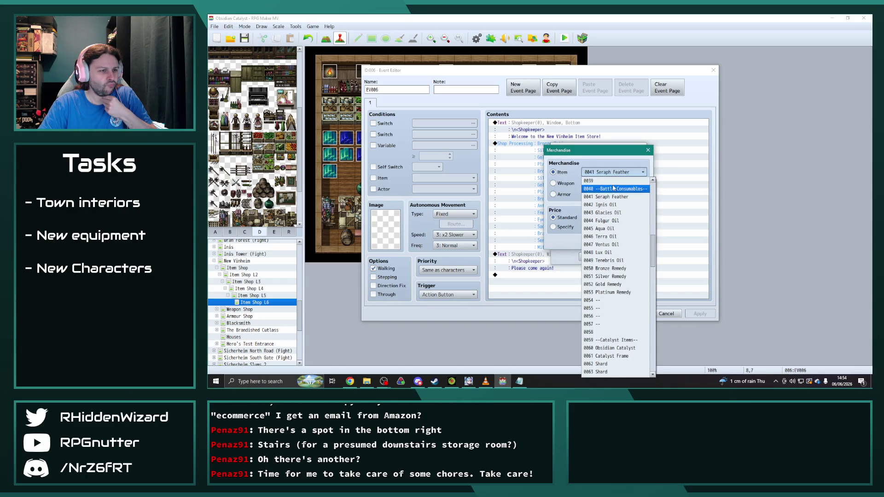
{"action": "scroll", "coordinate": [619, 193], "scroll_direction": "up", "scroll_amount": 4}
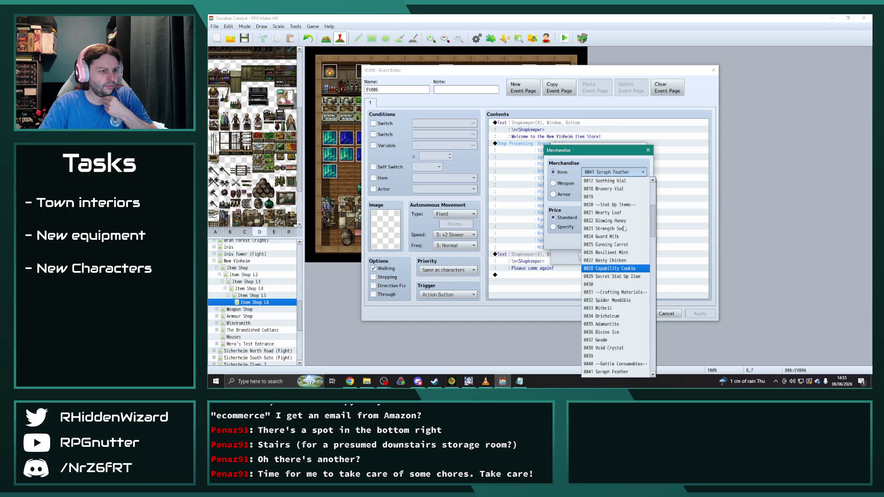
{"action": "left_click", "coordinate": [612, 220]}
{"action": "left_click", "coordinate": [601, 242]}
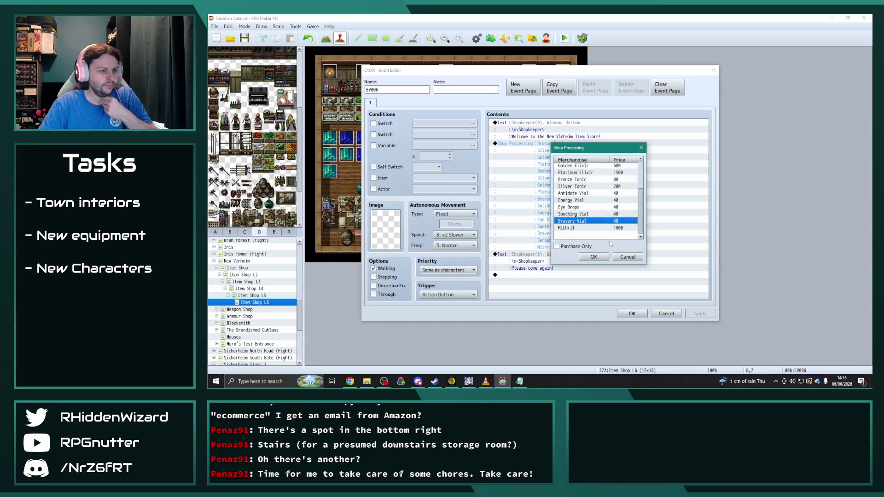
Change the Mithril entry to Seraph Feather at 50.
{"action": "double_click", "coordinate": [599, 227]}
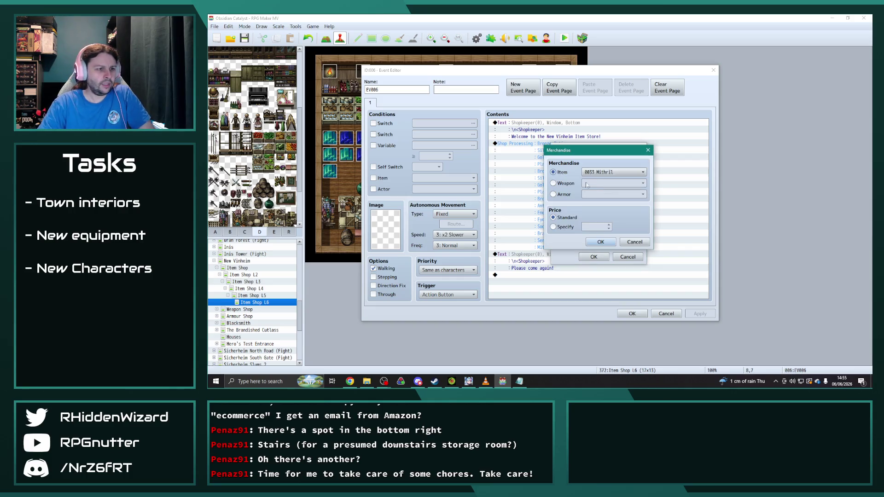
{"action": "left_click", "coordinate": [643, 171]}
{"action": "scroll", "coordinate": [617, 246], "scroll_direction": "up", "scroll_amount": 1}
{"action": "scroll", "coordinate": [617, 267], "scroll_direction": "up", "scroll_amount": 2}
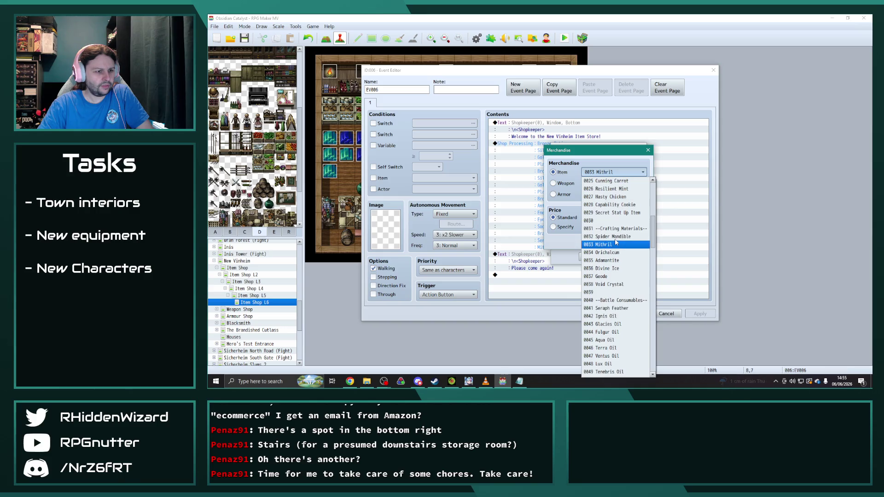
{"action": "left_click", "coordinate": [612, 308]}
{"action": "left_click", "coordinate": [591, 241]}
Add Mithril at 1000 on a new row below Seraph Feather.
{"action": "double_click", "coordinate": [589, 235]}
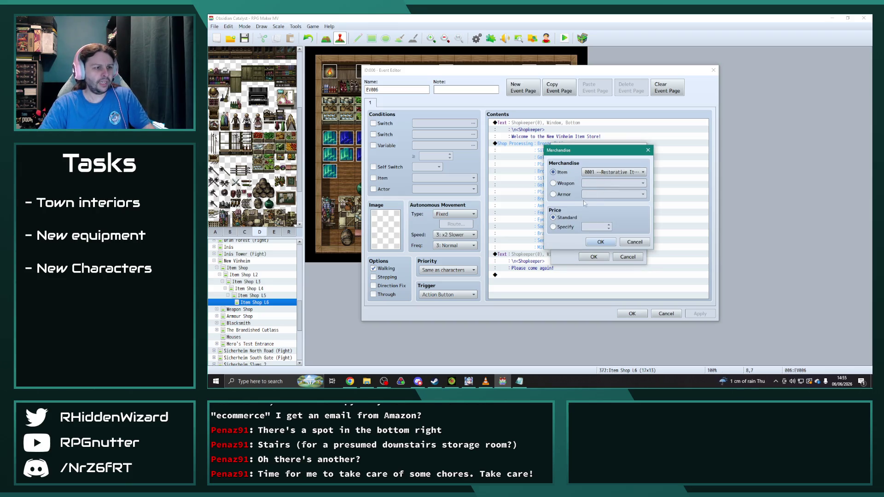
{"action": "left_click", "coordinate": [598, 173]}
{"action": "scroll", "coordinate": [599, 221], "scroll_direction": "down", "scroll_amount": 3}
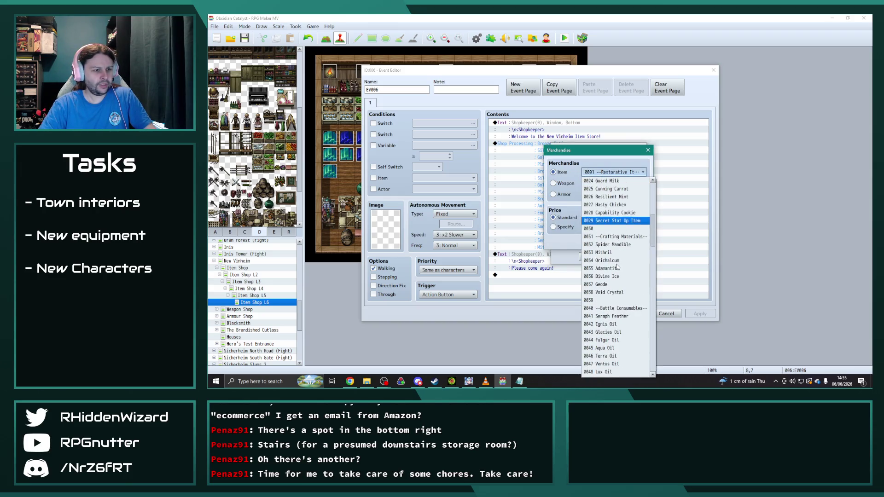
{"action": "left_click", "coordinate": [599, 253]}
{"action": "left_click", "coordinate": [591, 242]}
{"action": "left_click", "coordinate": [589, 237]}
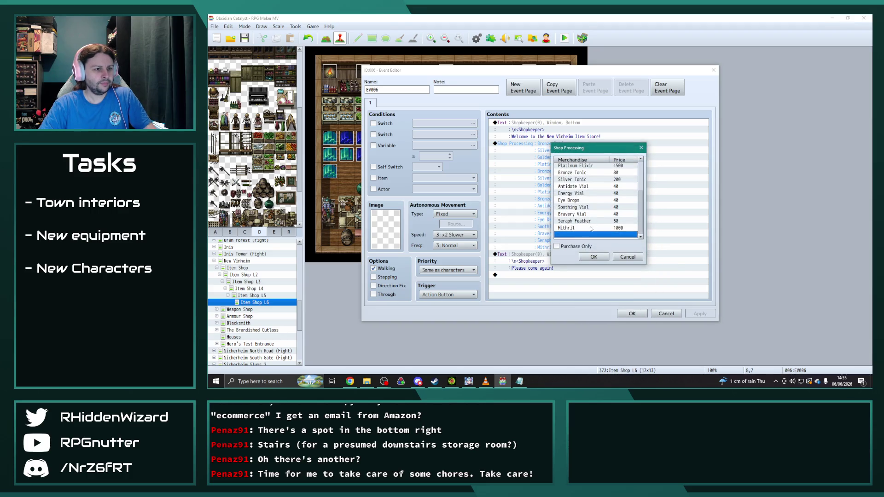
Add Orichalcum (5000) and Divine Ice (2000) to the stock and confirm the goods list.
{"action": "double_click", "coordinate": [594, 235]}
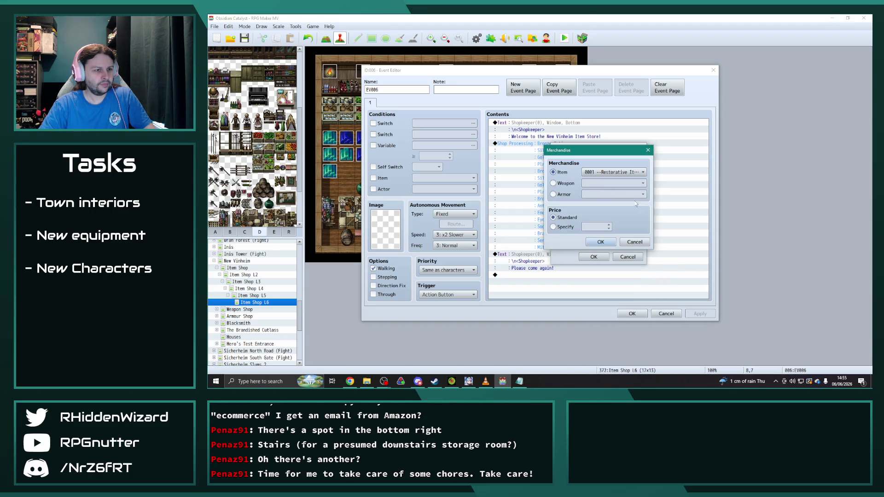
{"action": "left_click", "coordinate": [612, 172]}
{"action": "scroll", "coordinate": [617, 322], "scroll_direction": "down", "scroll_amount": 2}
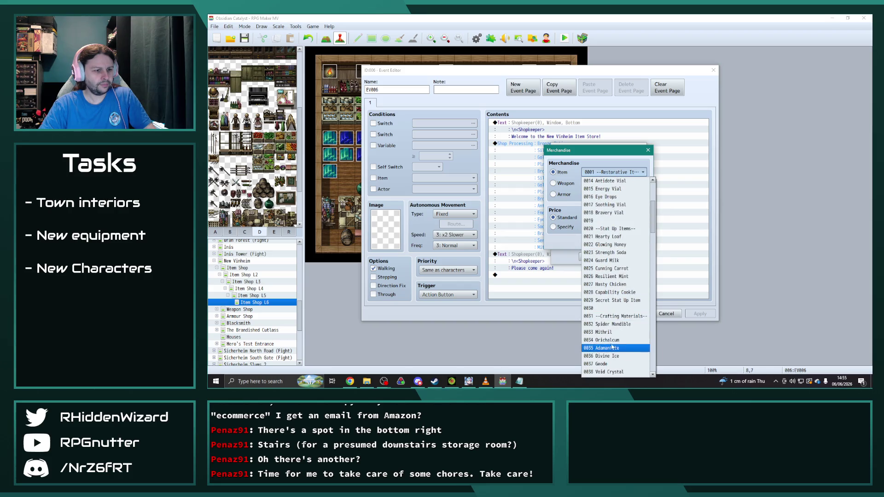
{"action": "left_click", "coordinate": [610, 345]}
{"action": "left_click", "coordinate": [601, 243]}
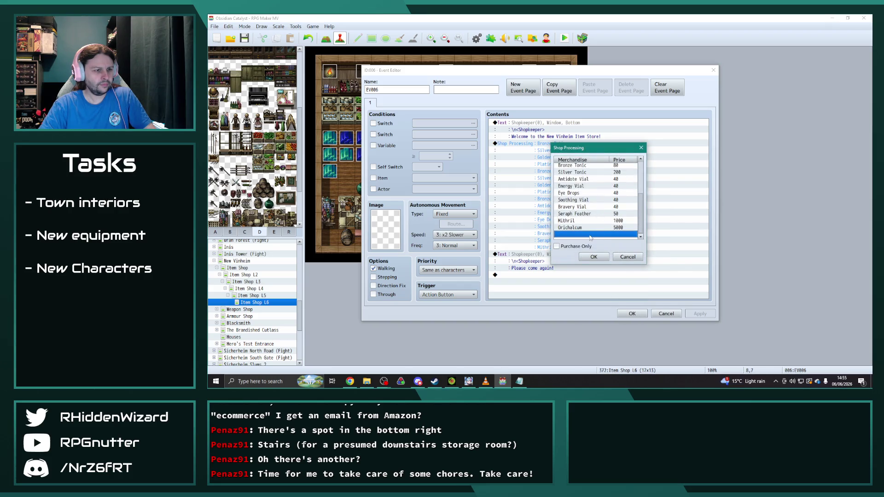
{"action": "key", "text": "Return"}
{"action": "left_click", "coordinate": [612, 172]}
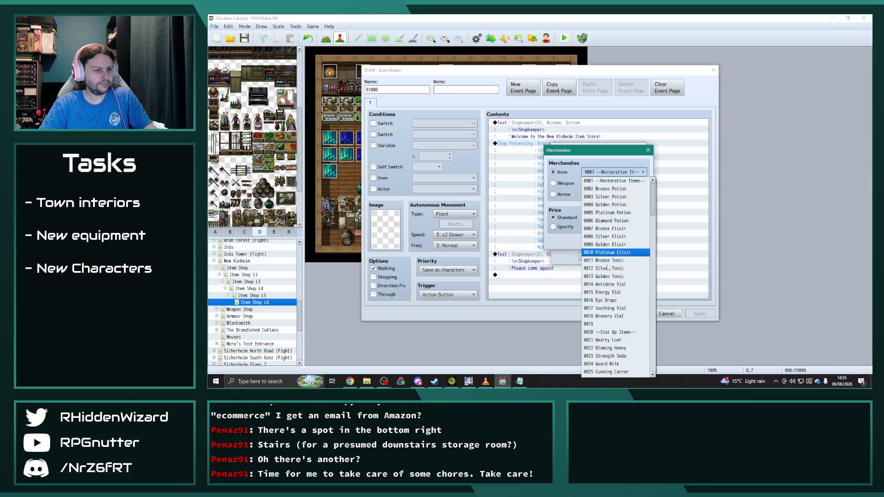
{"action": "scroll", "coordinate": [616, 300], "scroll_direction": "down", "scroll_amount": 2}
{"action": "left_click", "coordinate": [616, 343]}
{"action": "left_click", "coordinate": [600, 242]}
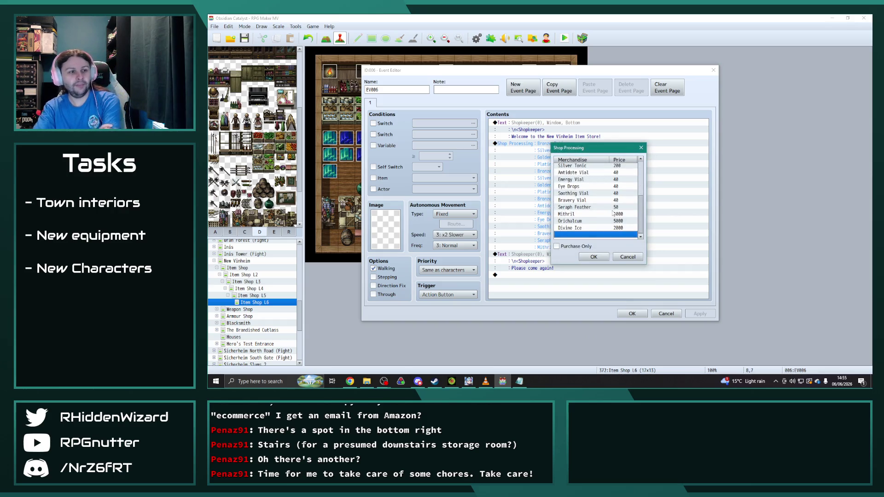
{"action": "left_click", "coordinate": [579, 229]}
{"action": "left_click", "coordinate": [575, 235]}
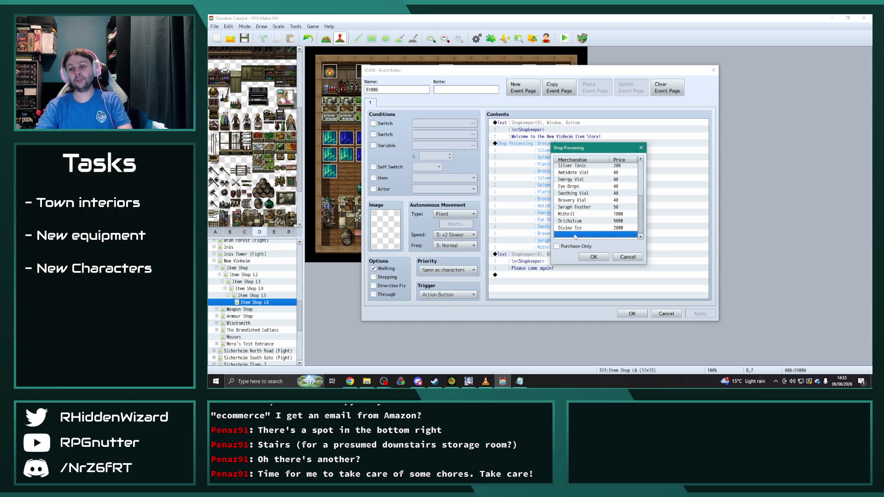
{"action": "left_click", "coordinate": [593, 257]}
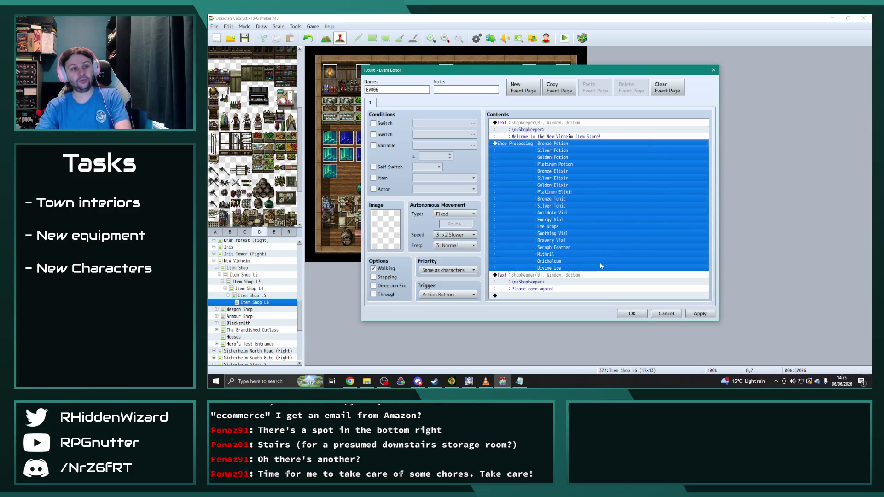
Apply and close the shopkeeper event, then open the base Item Shop map.
{"action": "left_click", "coordinate": [701, 316]}
{"action": "left_click", "coordinate": [629, 314]}
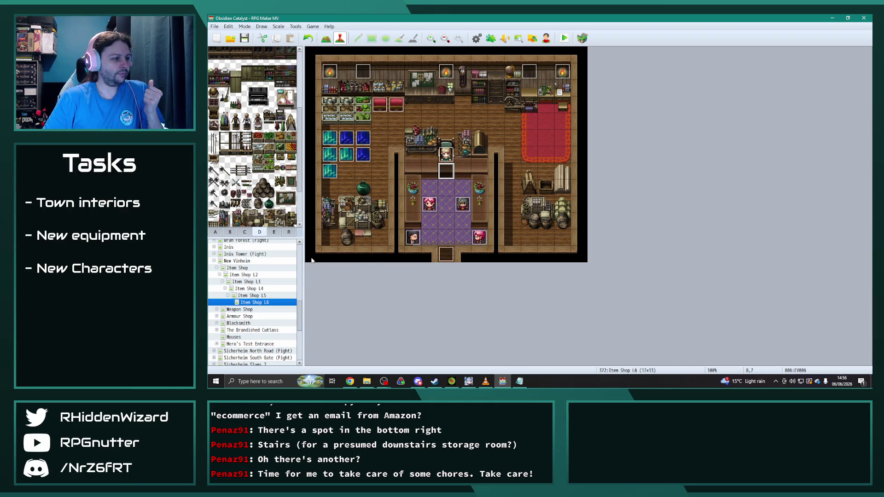
{"action": "left_click", "coordinate": [239, 269]}
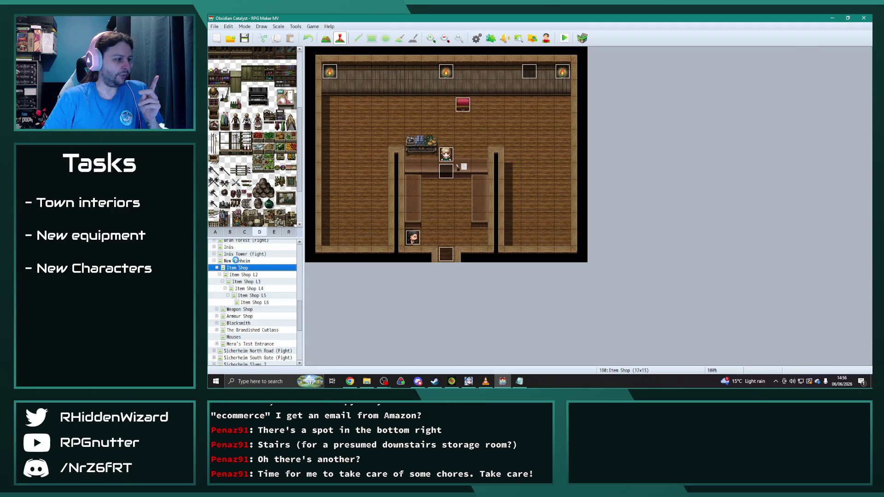
Copy the shop door event's page 5 as page 6 with switch condition 0356 NVItemLevel5.
{"action": "left_click", "coordinate": [236, 261]}
{"action": "scroll", "coordinate": [548, 282], "scroll_direction": "down", "scroll_amount": 5}
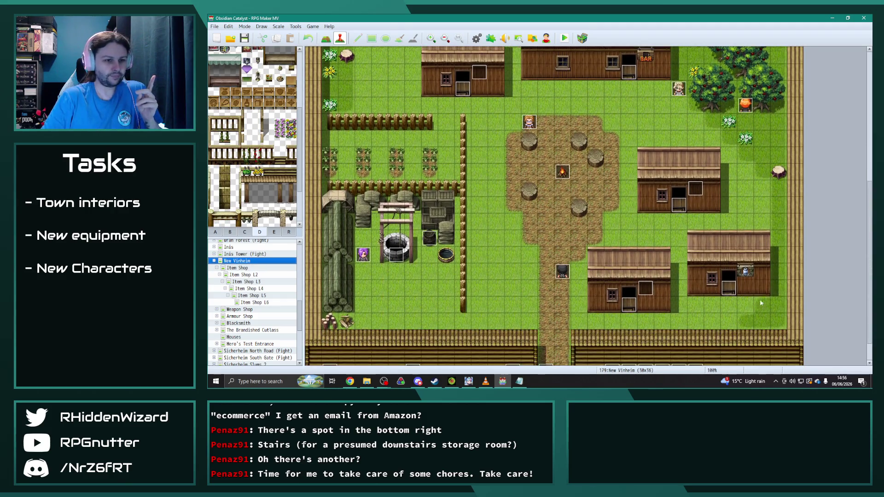
{"action": "double_click", "coordinate": [730, 291]}
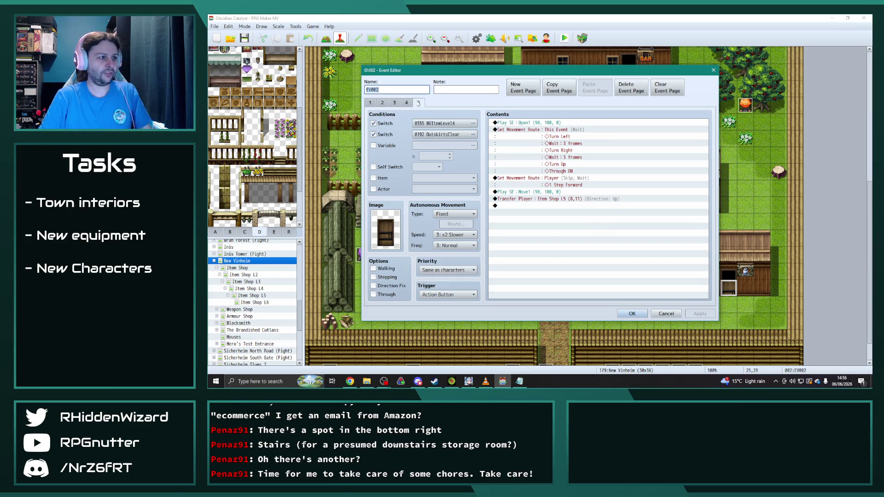
{"action": "left_click", "coordinate": [573, 90]}
{"action": "left_click", "coordinate": [595, 87]}
{"action": "left_click", "coordinate": [473, 123]}
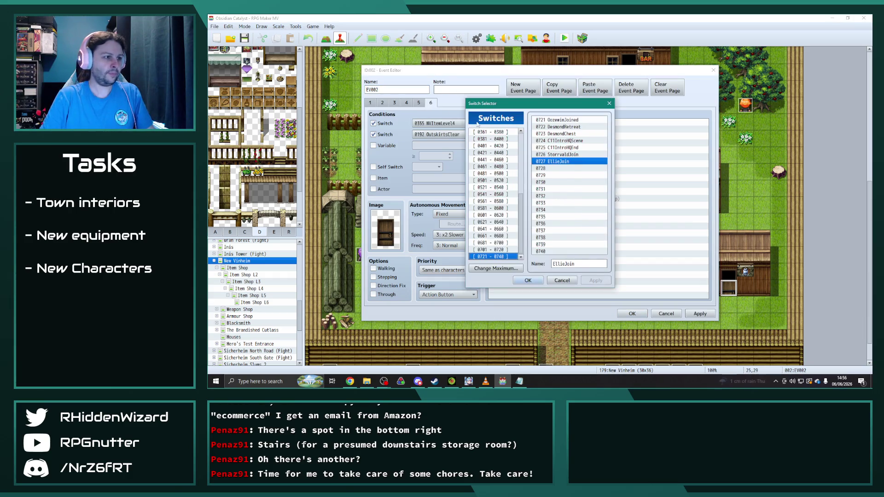
{"action": "left_click", "coordinate": [494, 132]}
{"action": "scroll", "coordinate": [492, 183], "scroll_direction": "up", "scroll_amount": 1}
{"action": "left_click", "coordinate": [495, 132]}
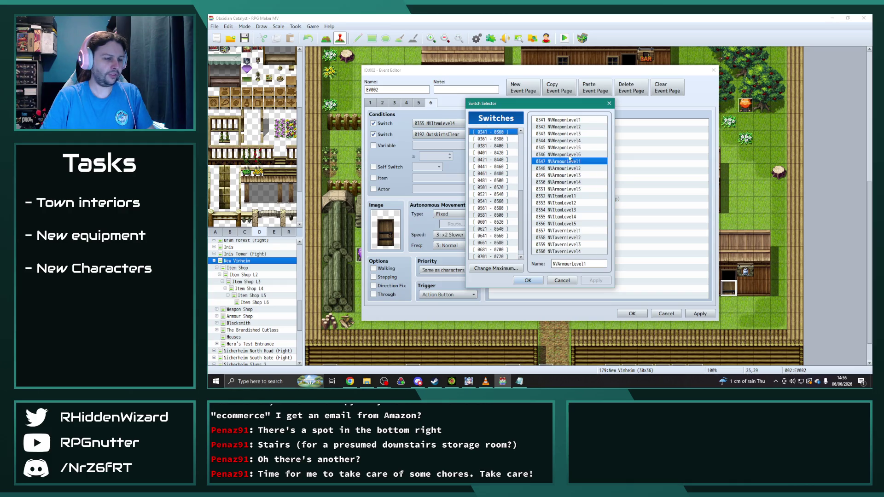
{"action": "double_click", "coordinate": [576, 224]}
Retarget page 6's Transfer Player to Item Shop L6 (8,11) and save the door event.
{"action": "double_click", "coordinate": [625, 199]}
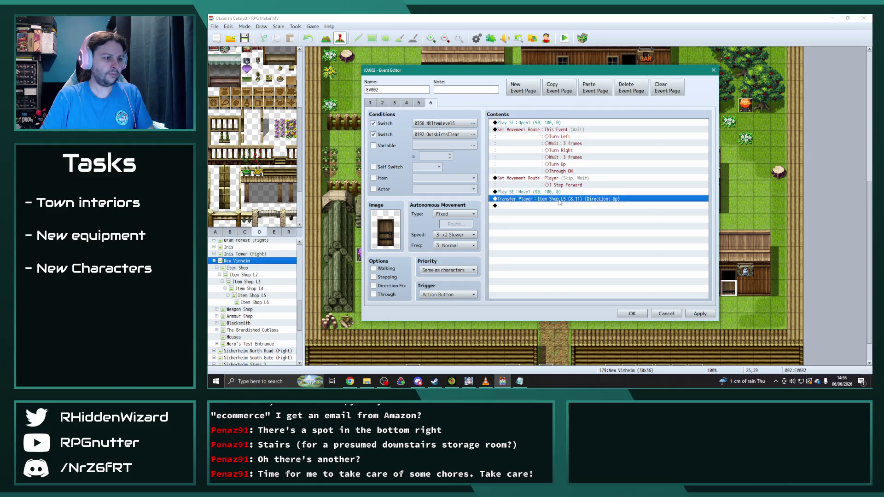
{"action": "left_click", "coordinate": [625, 179]}
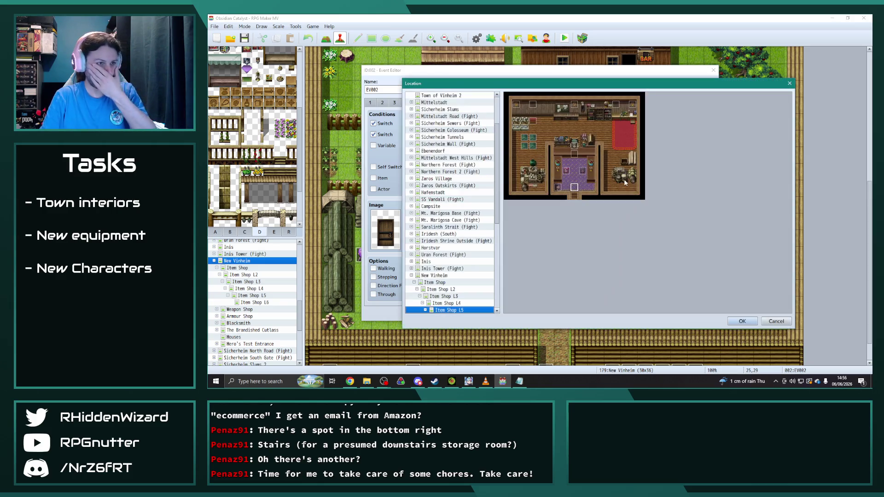
{"action": "scroll", "coordinate": [492, 294], "scroll_direction": "down", "scroll_amount": 1}
{"action": "key", "text": "Down"}
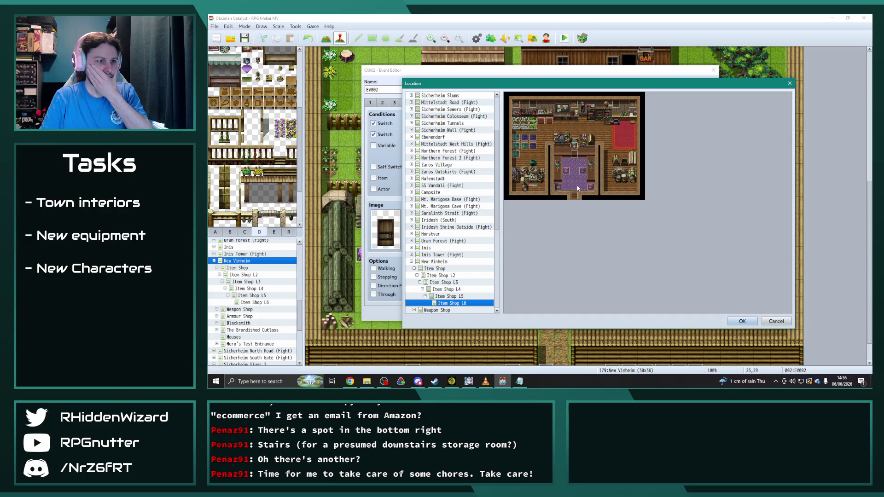
{"action": "left_click", "coordinate": [742, 322]}
{"action": "key", "text": "Return"}
{"action": "left_click", "coordinate": [703, 315]}
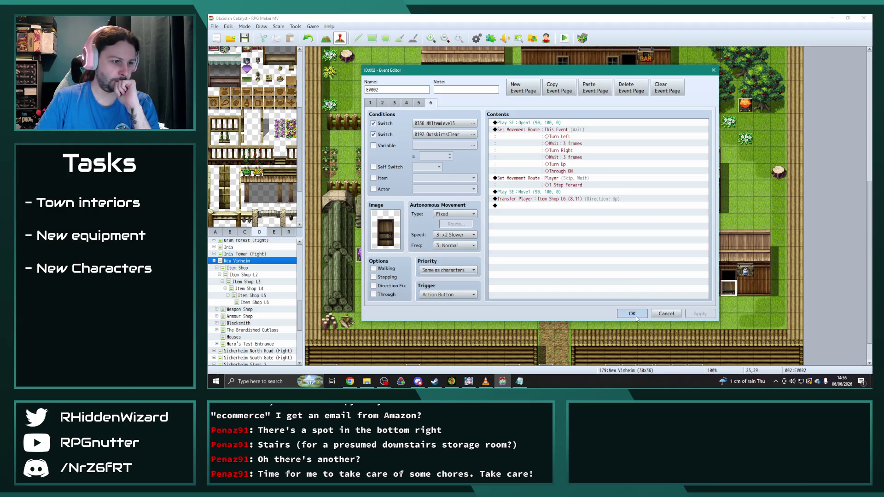
{"action": "left_click", "coordinate": [632, 314]}
{"action": "scroll", "coordinate": [542, 290], "scroll_direction": "down", "scroll_amount": 1}
{"action": "left_click", "coordinate": [512, 241]}
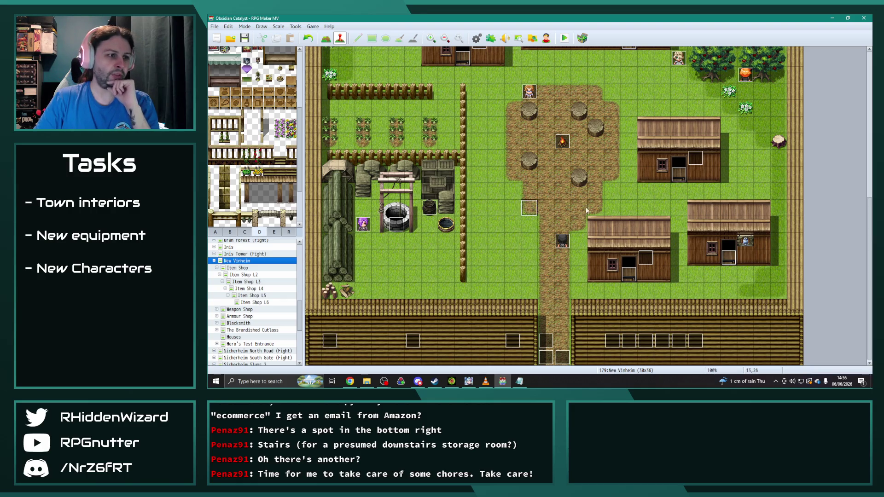
View the base Item Shop map, then return to the New Vinheim town map.
{"action": "left_click", "coordinate": [561, 191]}
{"action": "left_click", "coordinate": [496, 208]}
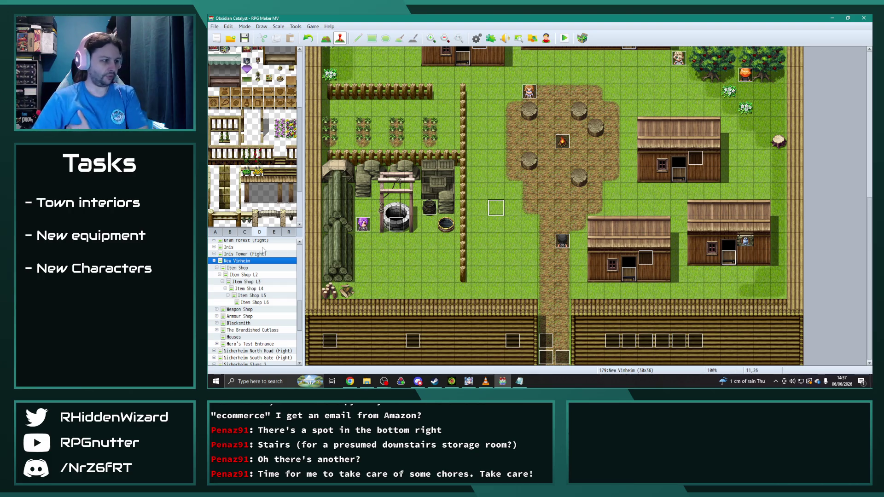
{"action": "left_click", "coordinate": [219, 269]}
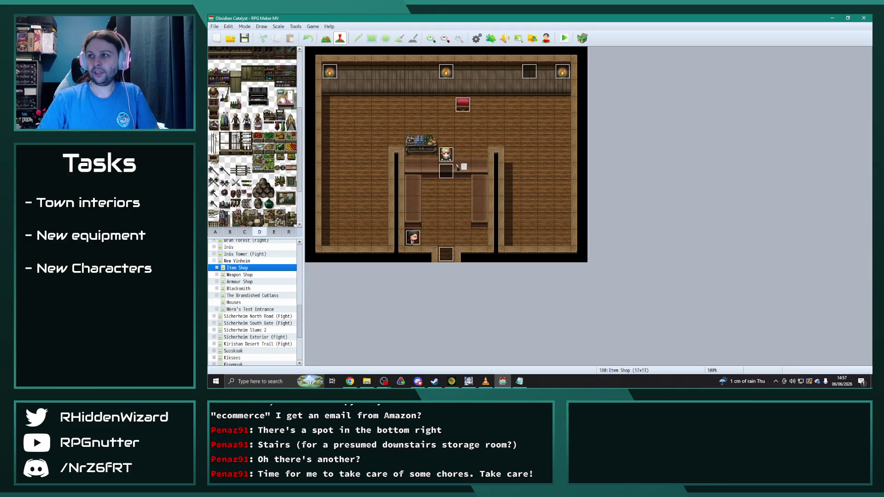
{"action": "key", "text": "alt+Tab"}
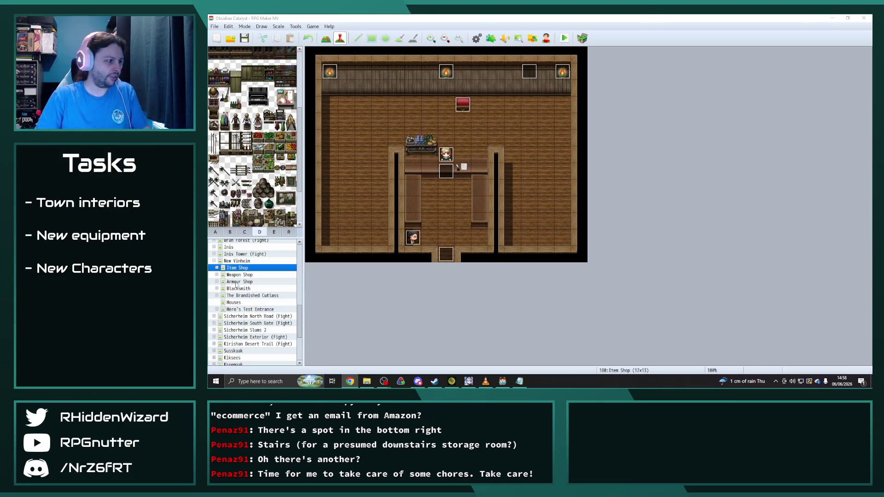
{"action": "left_click", "coordinate": [236, 261]}
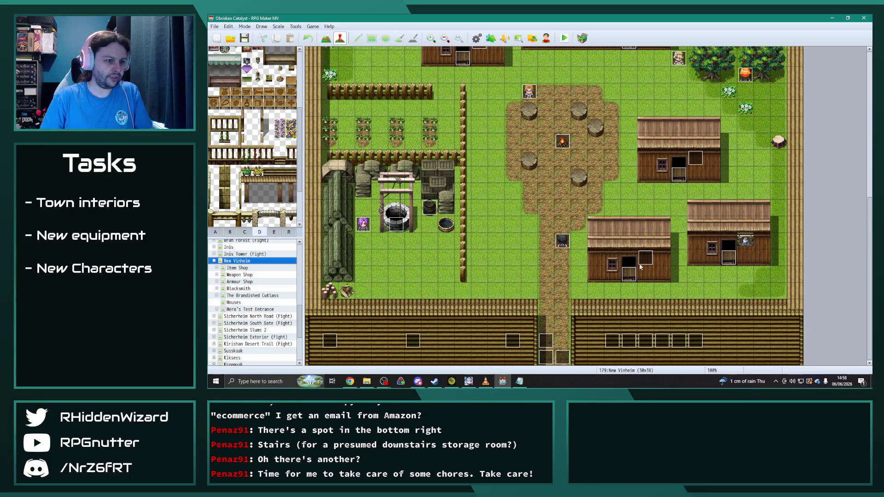
Check the second page conditions of a house door event on the town map.
{"action": "double_click", "coordinate": [647, 266]}
{"action": "left_click", "coordinate": [382, 103]}
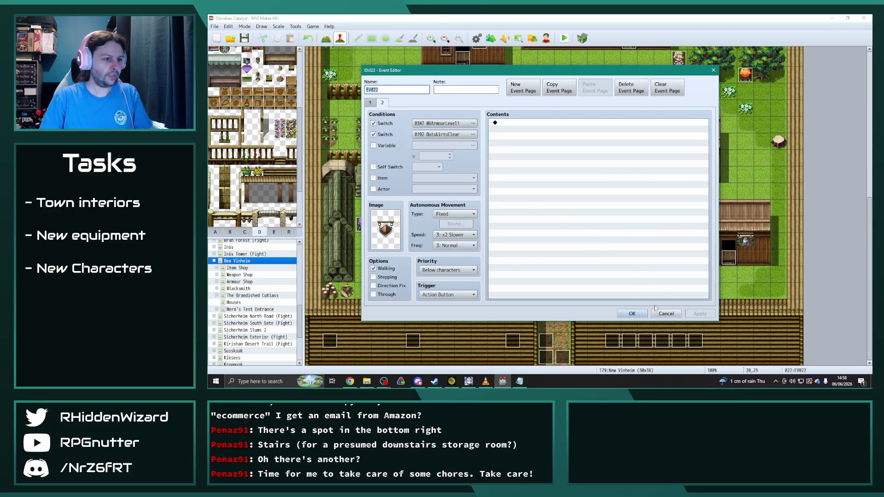
{"action": "left_click", "coordinate": [633, 313]}
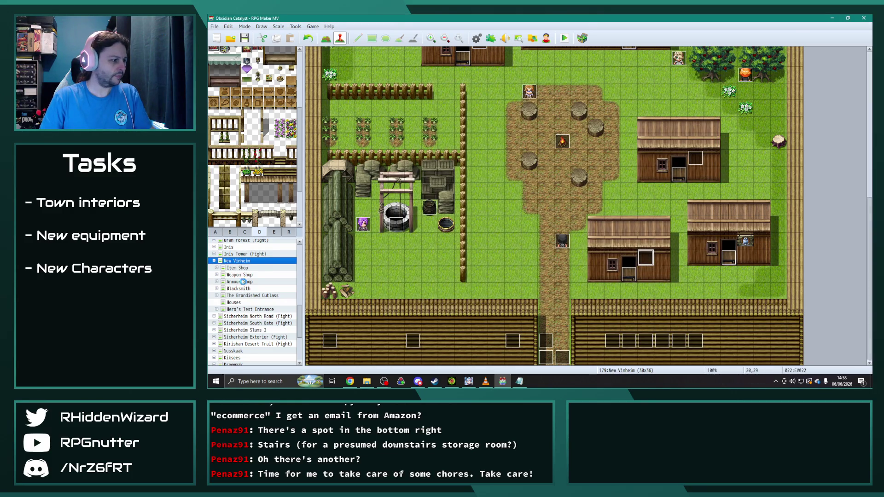
Paste a copy of Armour Shop L5 beneath it and rename it Armour Shop L6.
{"action": "double_click", "coordinate": [242, 281]}
{"action": "left_click", "coordinate": [259, 310]}
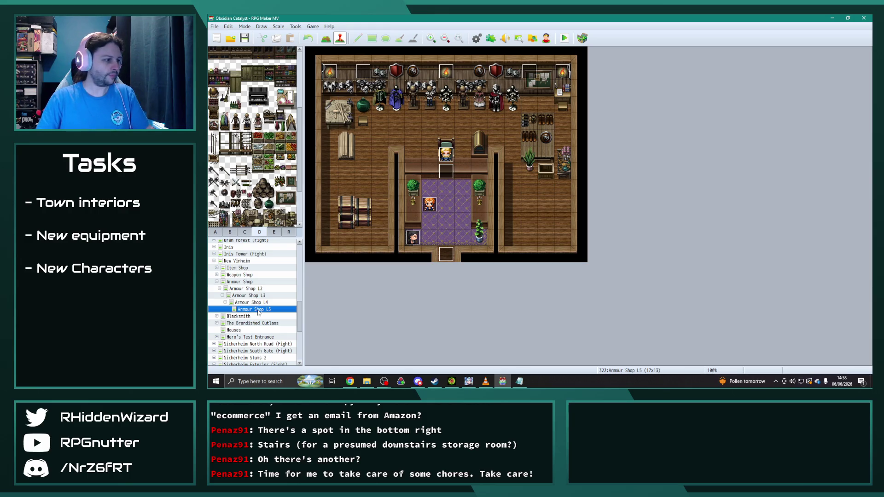
{"action": "key", "text": "ctrl+v"}
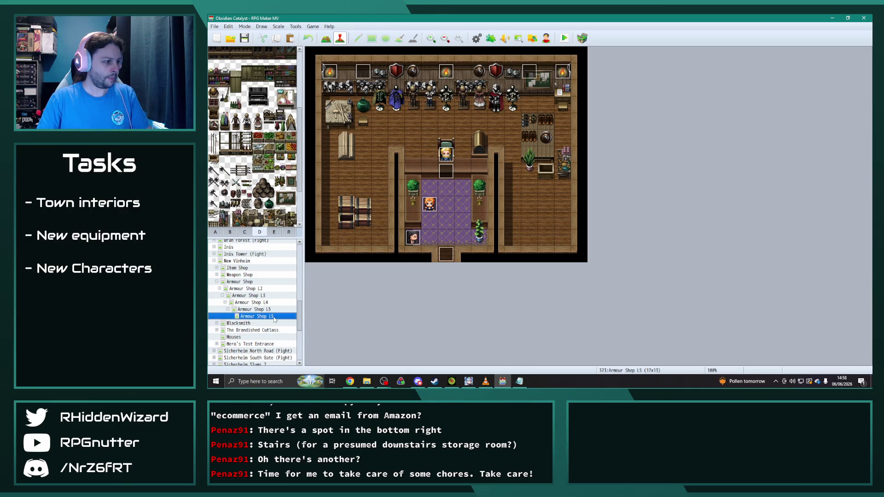
{"action": "right_click", "coordinate": [274, 319]}
{"action": "left_click", "coordinate": [285, 289]}
{"action": "left_click", "coordinate": [454, 117]}
{"action": "key", "text": "BackSpace"}
{"action": "type", "text": "6"}
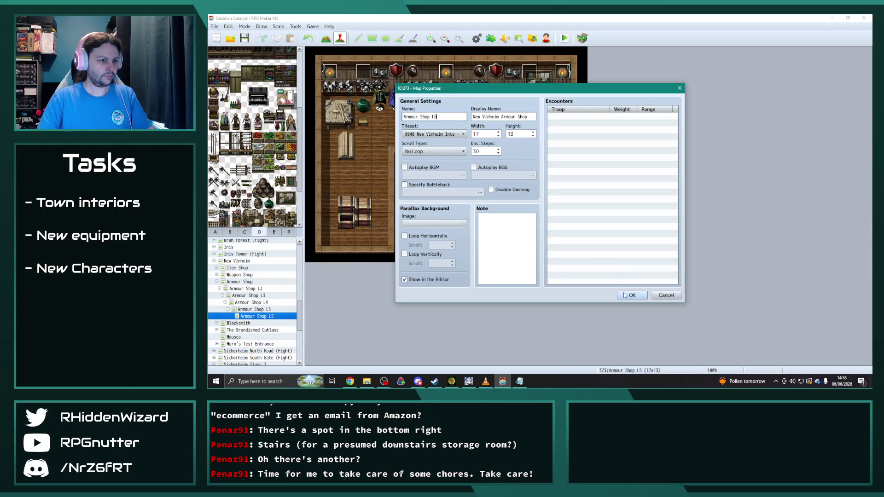
{"action": "left_click", "coordinate": [624, 296]}
Set the Pirate event's page 2 switch condition to NVArmourLevel5 and save it.
{"action": "double_click", "coordinate": [416, 238]}
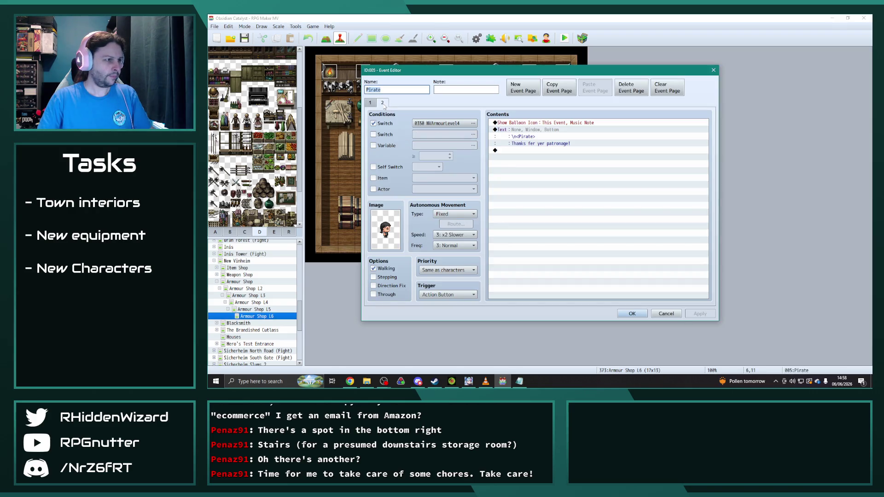
{"action": "left_click", "coordinate": [472, 123]}
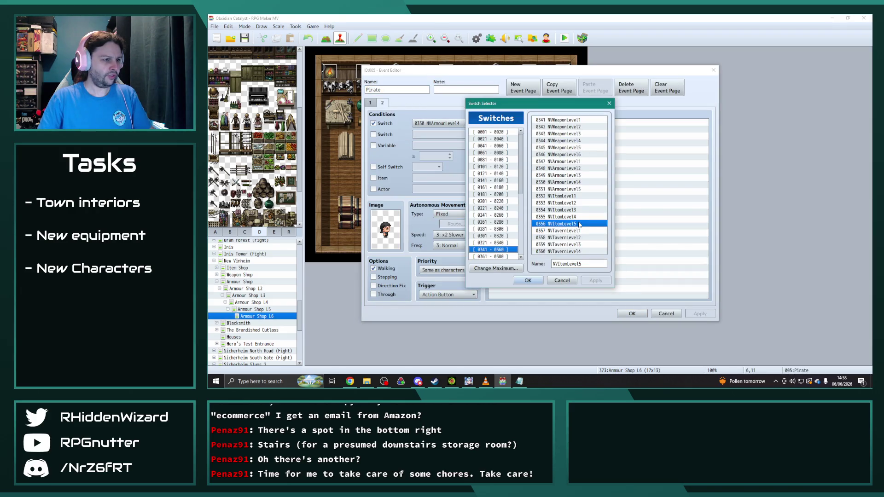
{"action": "double_click", "coordinate": [557, 161]}
{"action": "left_click", "coordinate": [371, 103]}
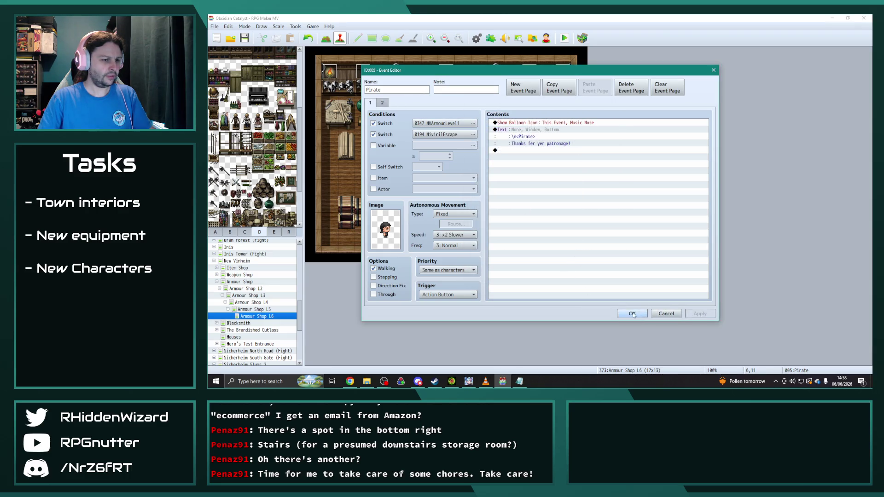
{"action": "left_click", "coordinate": [632, 314]}
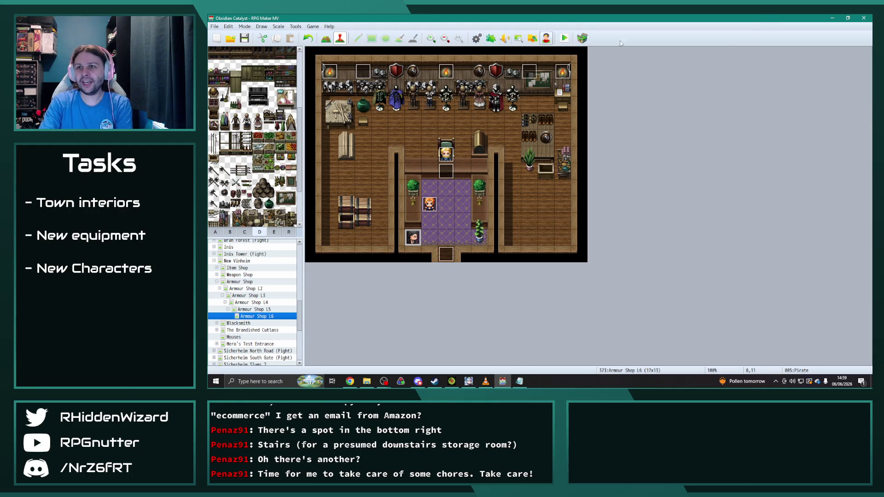
{"action": "key", "text": "alt+Tab"}
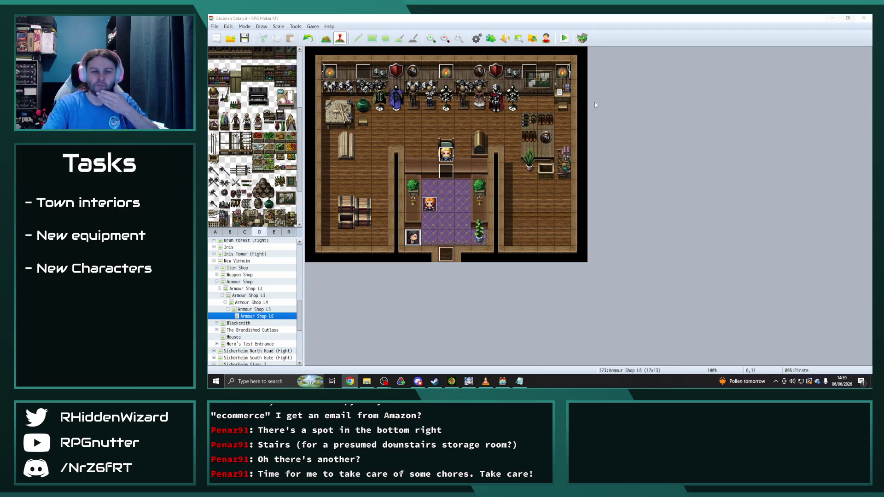
Copy event EV018 from Item Shop L6 and paste it on Armour Shop L6 at tiles 3,7 and 4,7.
{"action": "scroll", "coordinate": [258, 190], "scroll_direction": "up", "scroll_amount": 3}
{"action": "scroll", "coordinate": [258, 191], "scroll_direction": "up", "scroll_amount": 2}
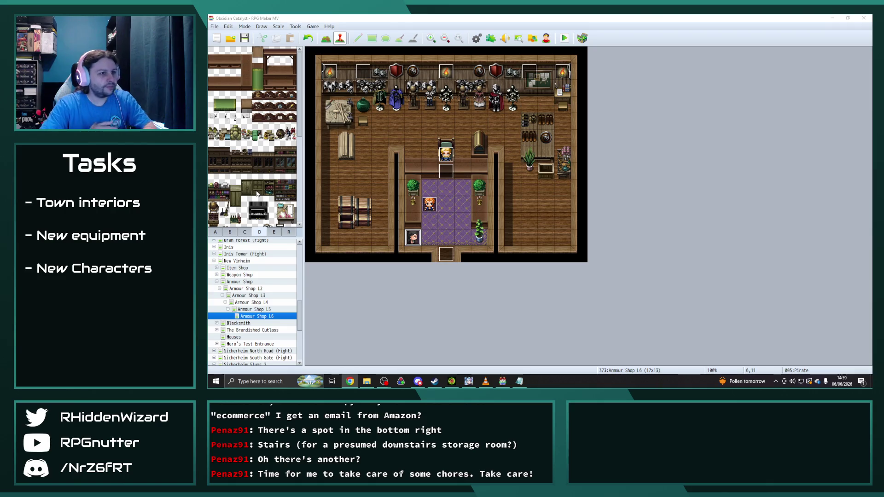
{"action": "left_click", "coordinate": [243, 267]}
{"action": "left_click", "coordinate": [217, 268]}
{"action": "left_click", "coordinate": [256, 302]}
{"action": "left_click", "coordinate": [363, 137]}
{"action": "left_click", "coordinate": [216, 268]}
{"action": "left_click", "coordinate": [257, 316]}
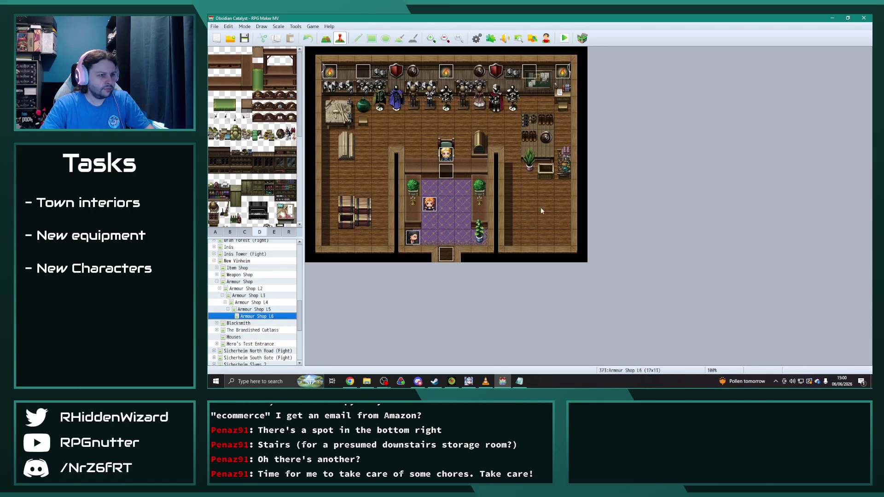
{"action": "left_click", "coordinate": [347, 169]}
{"action": "key", "text": "ctrl+v"}
{"action": "left_click", "coordinate": [359, 170]}
{"action": "key", "text": "ctrl+v"}
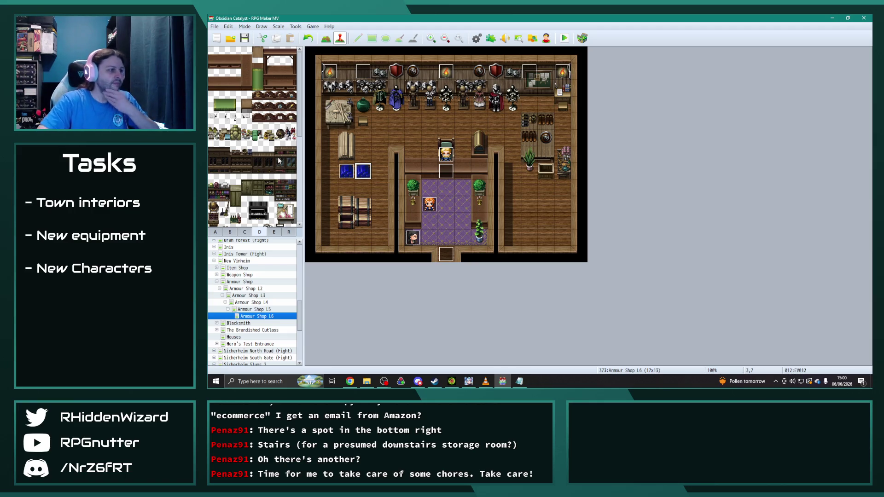
Bring up the tileset page with weapons and barrels and switch to map tile painting.
{"action": "scroll", "coordinate": [276, 198], "scroll_direction": "up", "scroll_amount": 10}
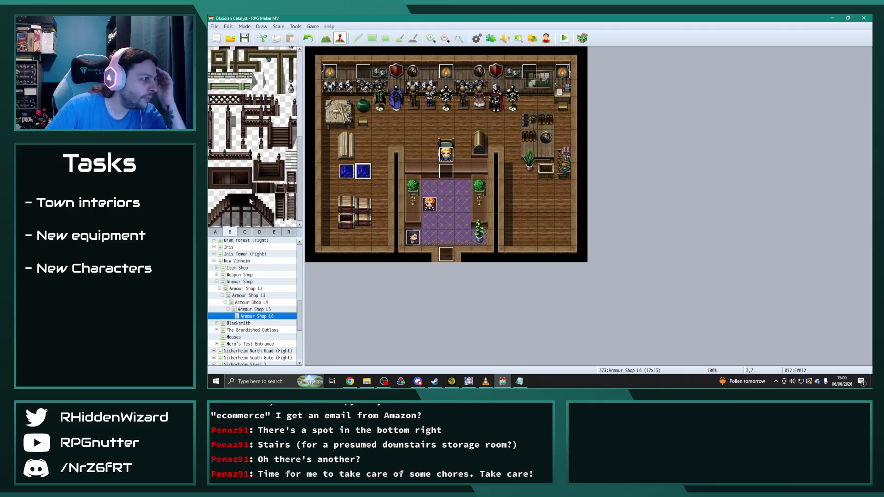
{"action": "scroll", "coordinate": [258, 198], "scroll_direction": "down", "scroll_amount": 10}
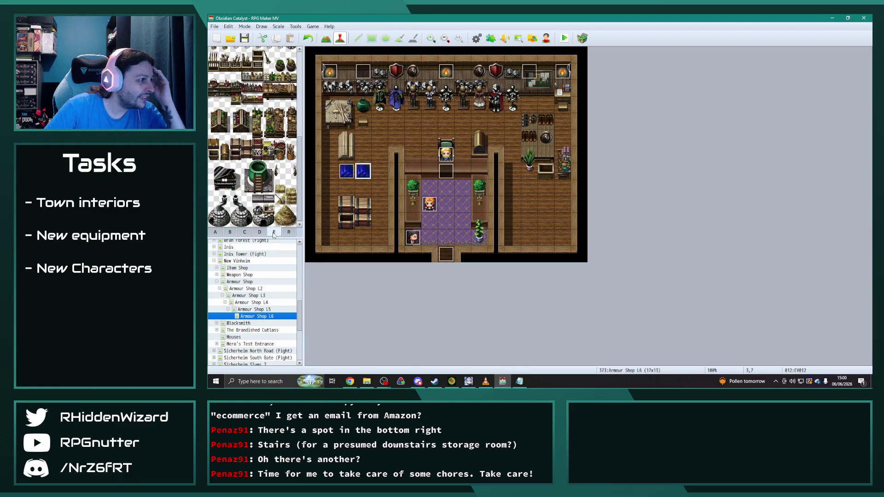
{"action": "scroll", "coordinate": [271, 198], "scroll_direction": "up", "scroll_amount": 1}
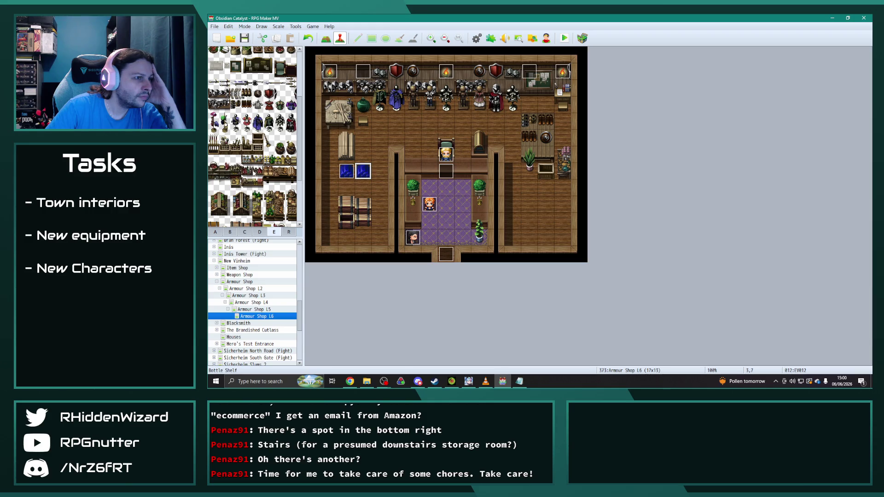
{"action": "scroll", "coordinate": [251, 171], "scroll_direction": "up", "scroll_amount": 1}
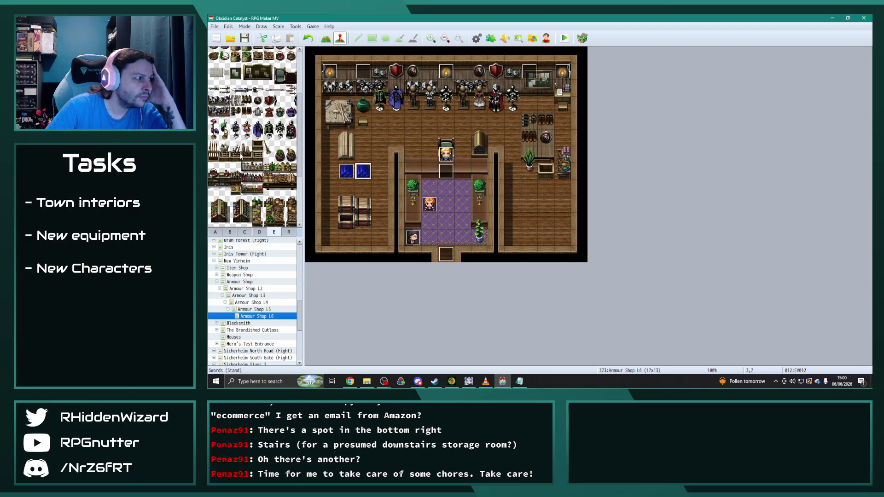
{"action": "left_click", "coordinate": [260, 232]}
{"action": "scroll", "coordinate": [301, 137], "scroll_direction": "down", "scroll_amount": 3}
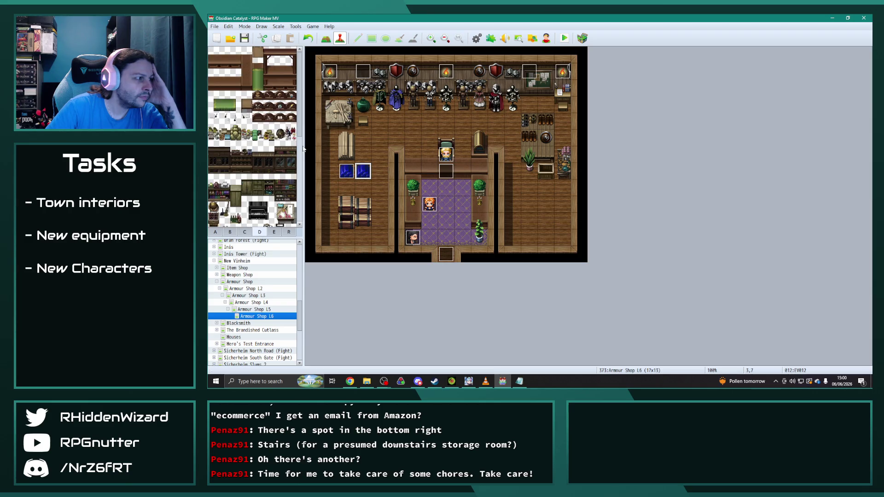
{"action": "scroll", "coordinate": [300, 136], "scroll_direction": "down", "scroll_amount": 3}
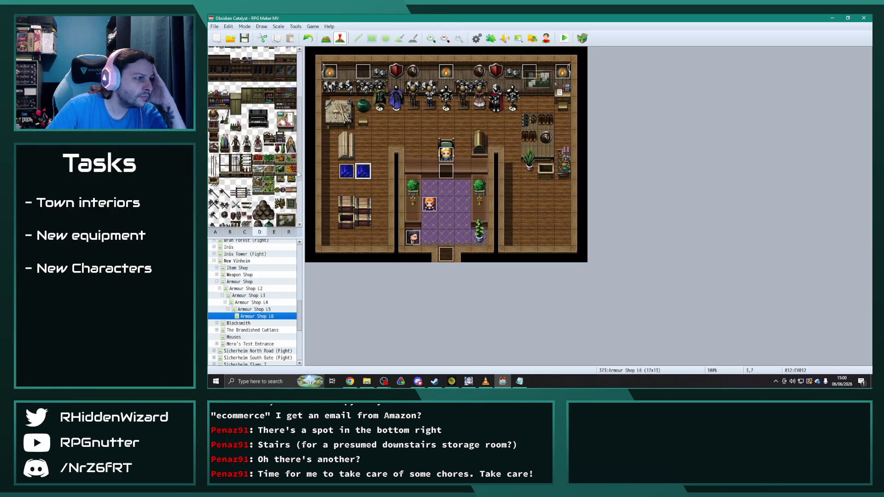
{"action": "scroll", "coordinate": [298, 174], "scroll_direction": "down", "scroll_amount": 1}
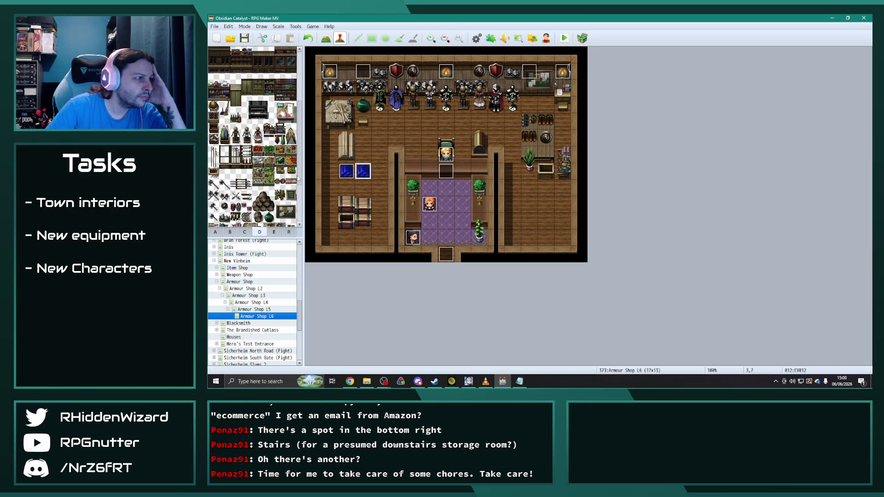
{"action": "scroll", "coordinate": [298, 177], "scroll_direction": "down", "scroll_amount": 6}
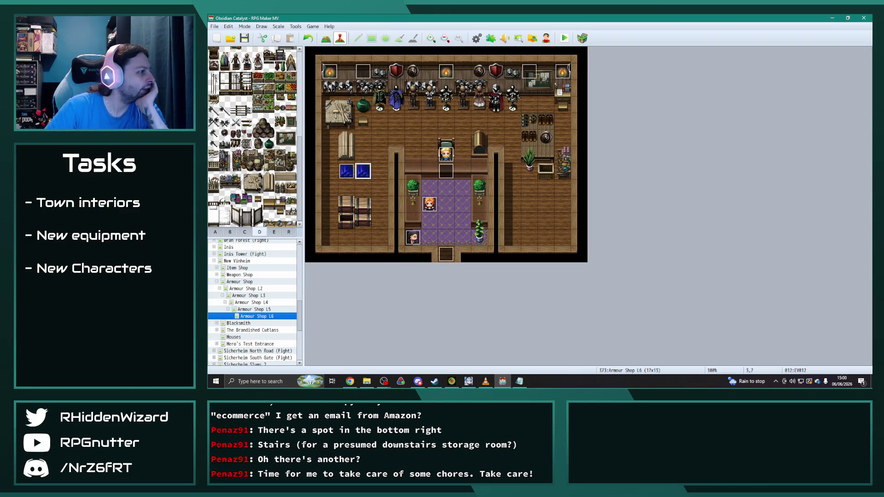
{"action": "left_click", "coordinate": [326, 38]}
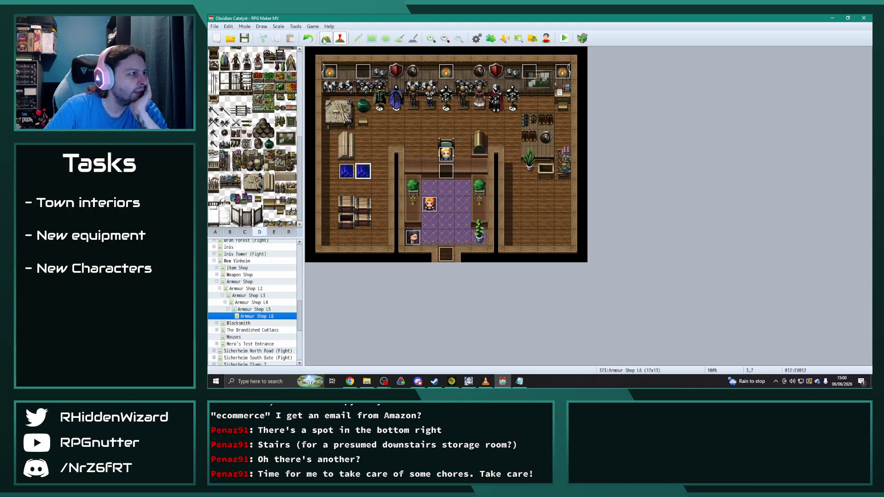
Add round shields to the top wall and a bottom-right wooden table holding shields and twin shields.
{"action": "left_click", "coordinate": [346, 72]}
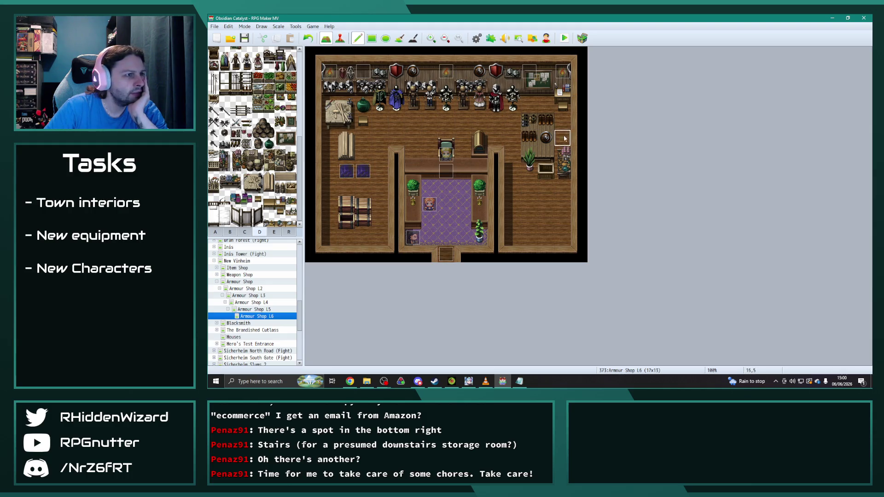
{"action": "left_click", "coordinate": [225, 132]}
{"action": "left_click", "coordinate": [463, 72]}
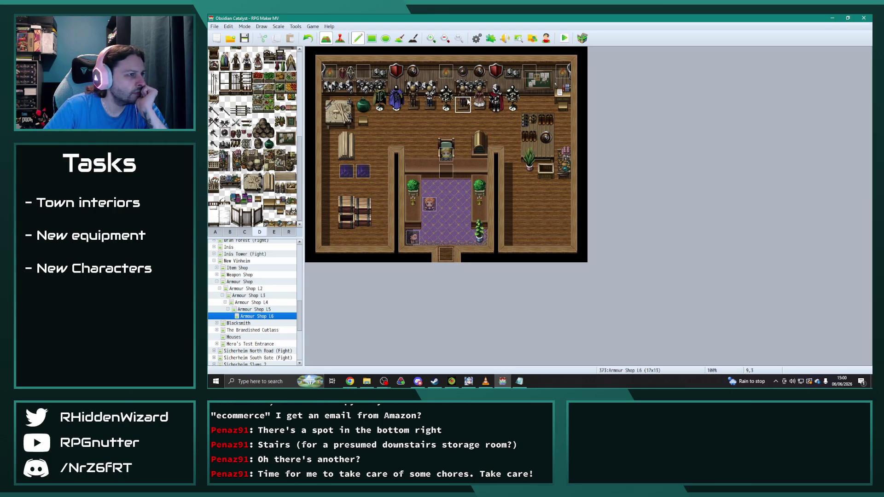
{"action": "left_click", "coordinate": [425, 73]}
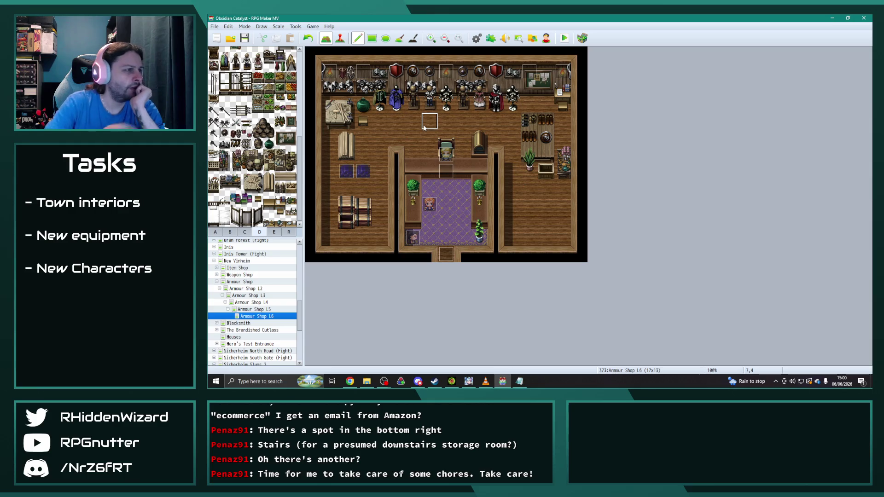
{"action": "left_click", "coordinate": [530, 203]}
{"action": "left_click", "coordinate": [547, 221]}
{"action": "left_click", "coordinate": [547, 221]}
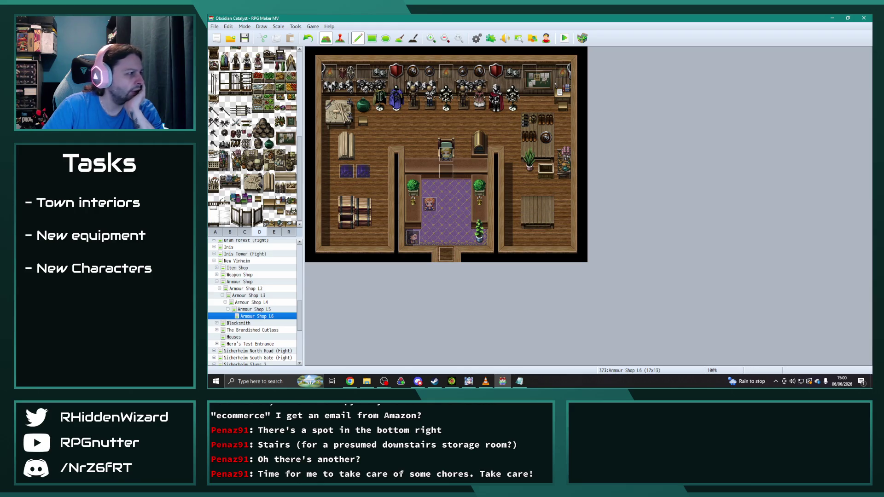
{"action": "left_click", "coordinate": [530, 205]}
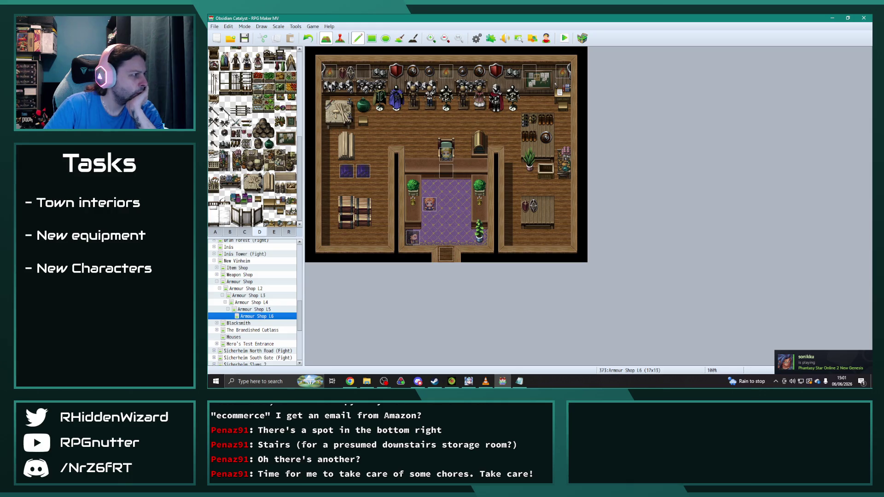
{"action": "left_click", "coordinate": [247, 135]}
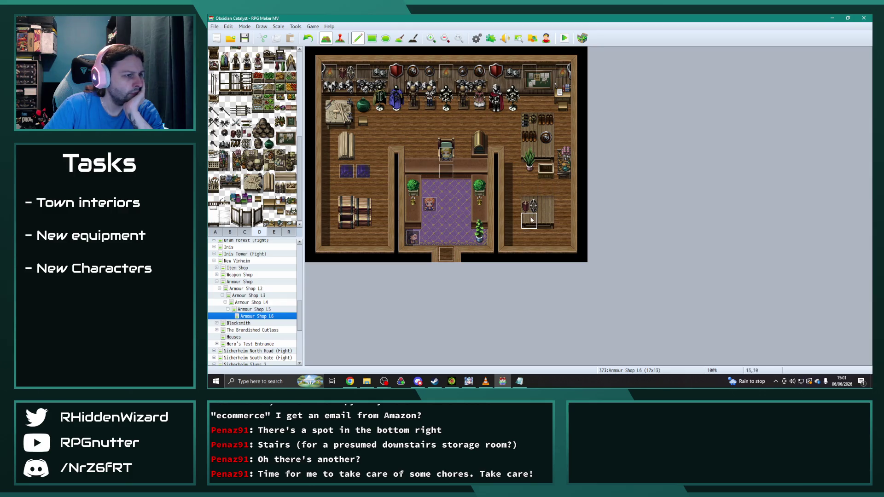
{"action": "left_click", "coordinate": [546, 204]}
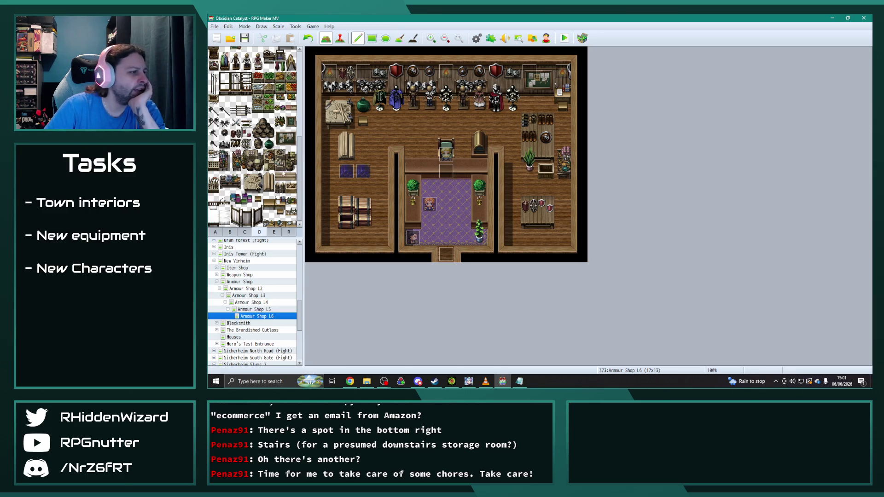
Replace the left shelf with floor and stamp a pile of crates and barrels there.
{"action": "left_click", "coordinate": [353, 210]}
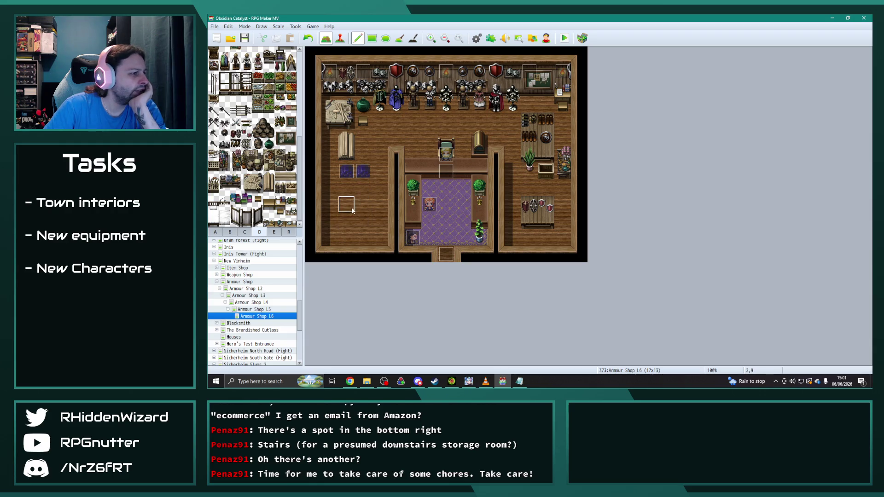
{"action": "left_click_drag", "start_coordinate": [246, 152], "coordinate": [256, 166]}
{"action": "left_click", "coordinate": [347, 206]}
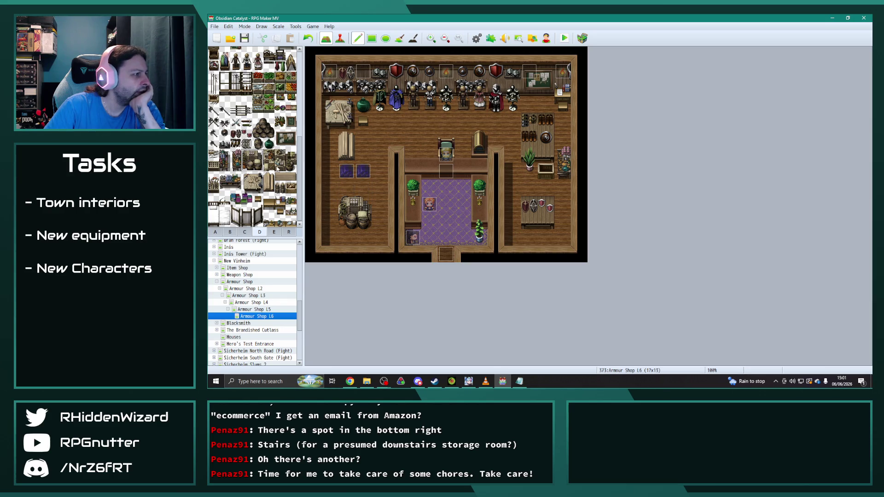
{"action": "scroll", "coordinate": [254, 138], "scroll_direction": "up", "scroll_amount": 1}
{"action": "right_click", "coordinate": [347, 191]}
{"action": "left_click", "coordinate": [346, 204]}
{"action": "left_click", "coordinate": [363, 204]}
{"action": "mouse_move", "coordinate": [258, 130]}
{"action": "left_mouse_down"}
{"action": "mouse_move", "coordinate": [269, 141]}
{"action": "mouse_move", "coordinate": [258, 162]}
{"action": "left_mouse_up"}
{"action": "left_click", "coordinate": [350, 193]}
{"action": "left_click", "coordinate": [345, 203]}
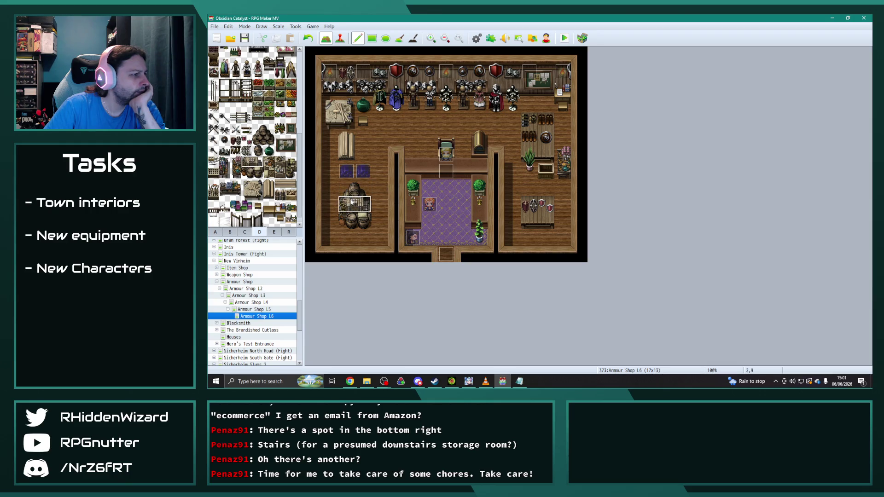
{"action": "right_click", "coordinate": [368, 141]}
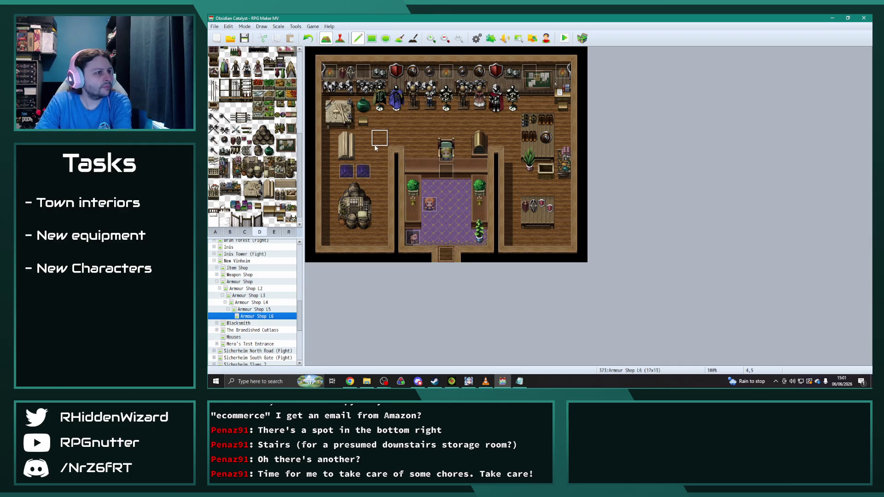
{"action": "scroll", "coordinate": [279, 177], "scroll_direction": "up", "scroll_amount": 1}
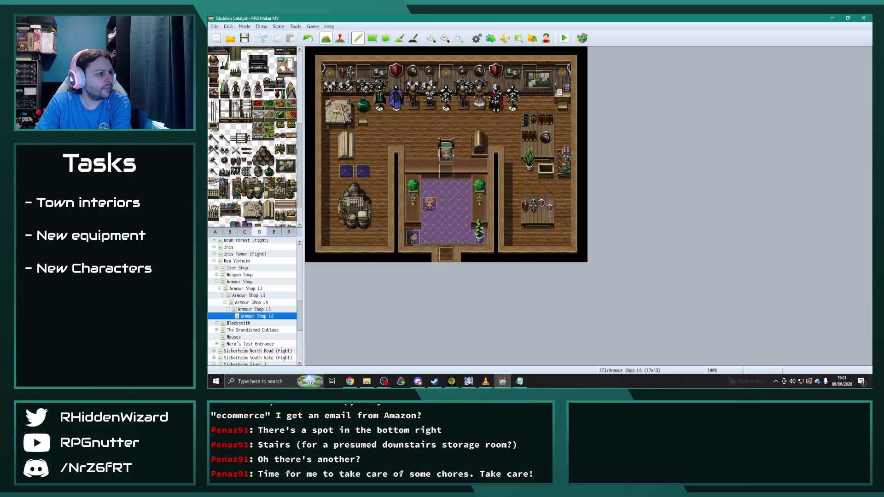
Paint armour display pieces along the back wall and beside the bed on the left wall.
{"action": "left_click_drag", "start_coordinate": [227, 95], "coordinate": [226, 83]}
{"action": "left_click", "coordinate": [550, 96]}
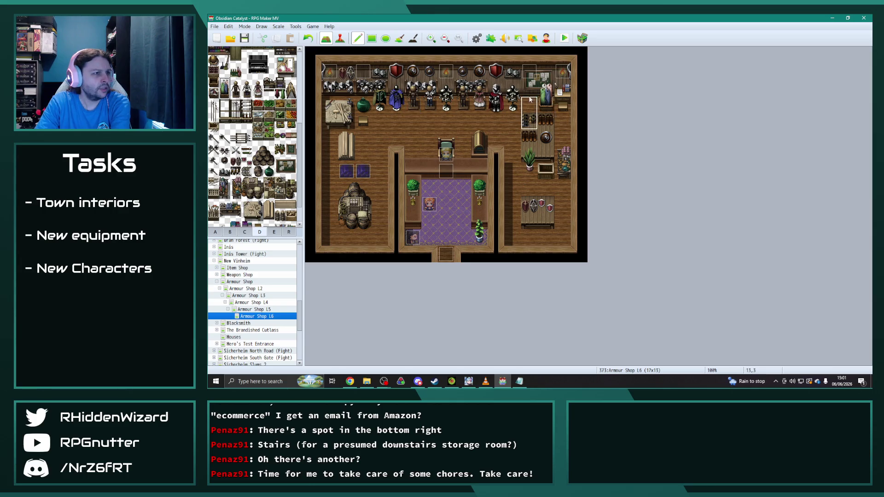
{"action": "left_click", "coordinate": [331, 124]}
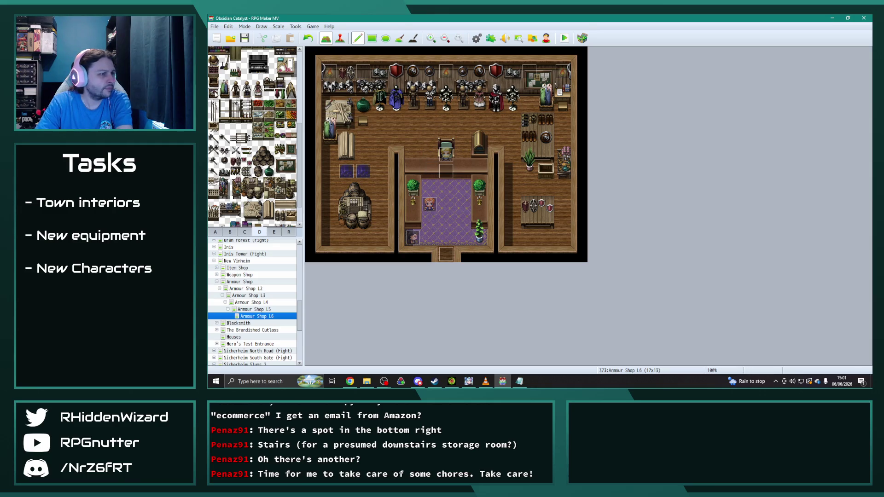
{"action": "left_click", "coordinate": [529, 104]}
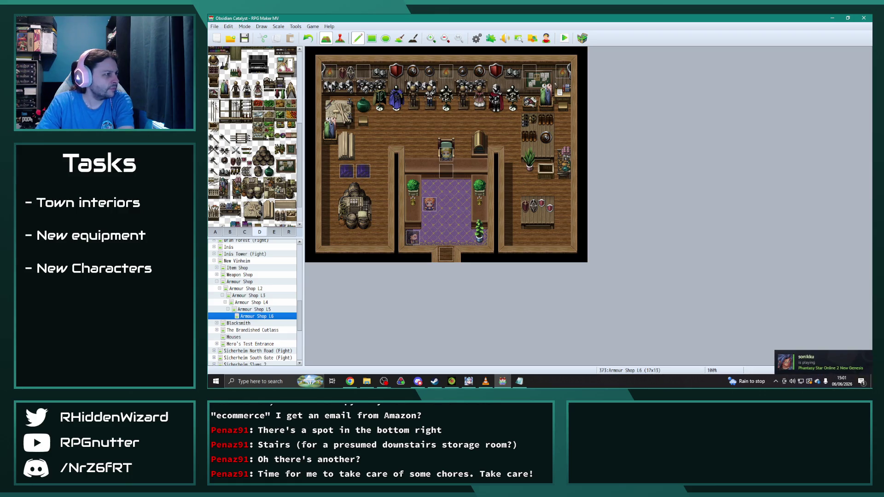
{"action": "scroll", "coordinate": [252, 137], "scroll_direction": "up", "scroll_amount": 1}
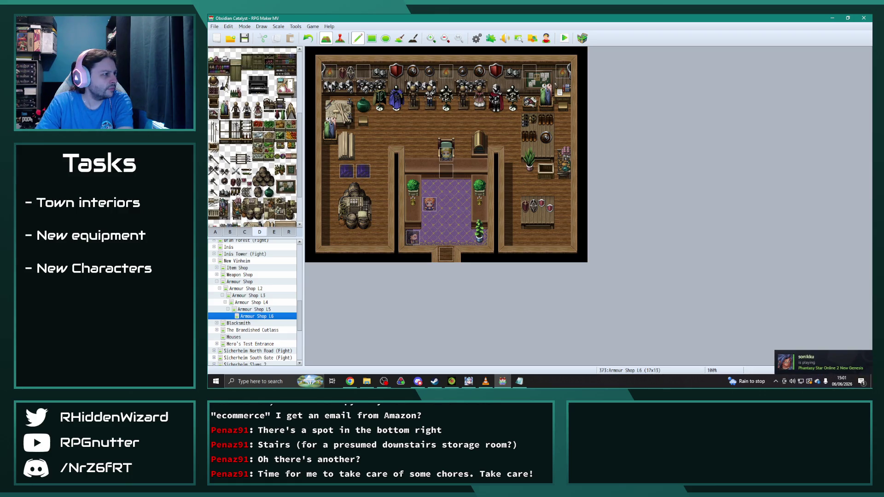
{"action": "scroll", "coordinate": [247, 135], "scroll_direction": "up", "scroll_amount": 1}
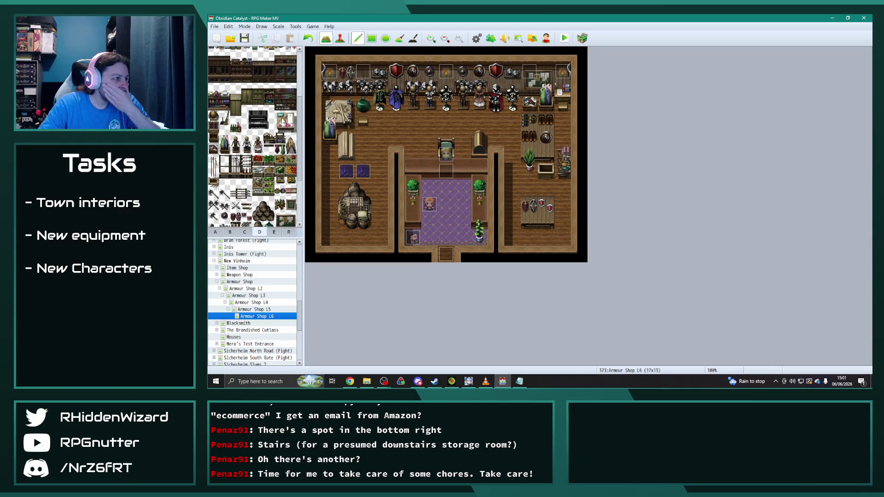
{"action": "left_click_drag", "start_coordinate": [279, 116], "coordinate": [290, 128]}
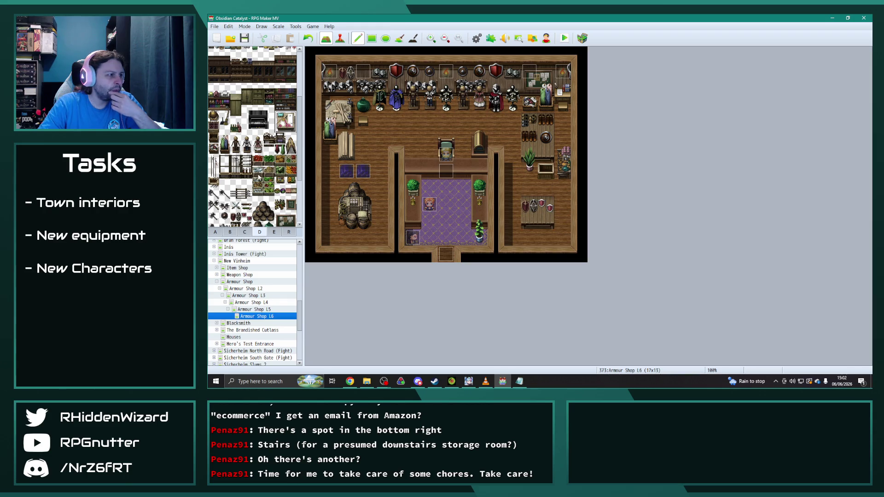
{"action": "left_click", "coordinate": [280, 149]}
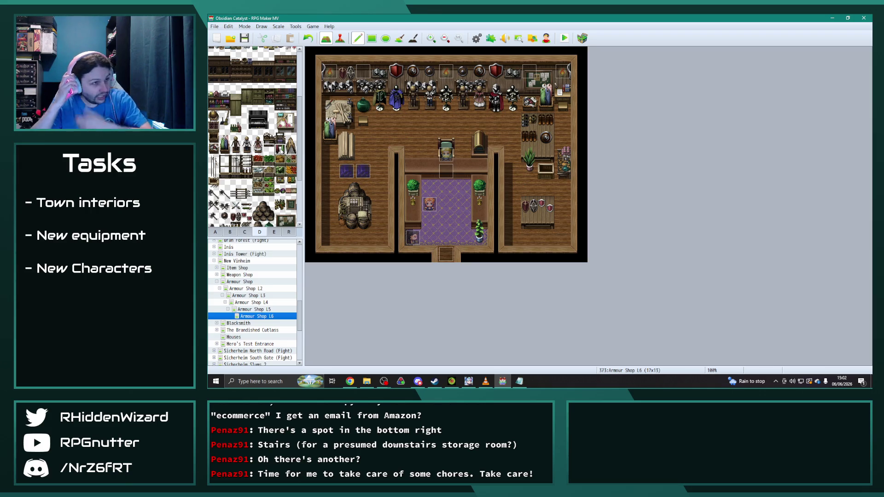
Flick between Armour Shop L6 and L5 to compare layouts, ending on L5.
{"action": "left_click", "coordinate": [267, 309]}
{"action": "left_click", "coordinate": [268, 317]}
{"action": "left_click", "coordinate": [268, 310]}
{"action": "left_click", "coordinate": [268, 317]}
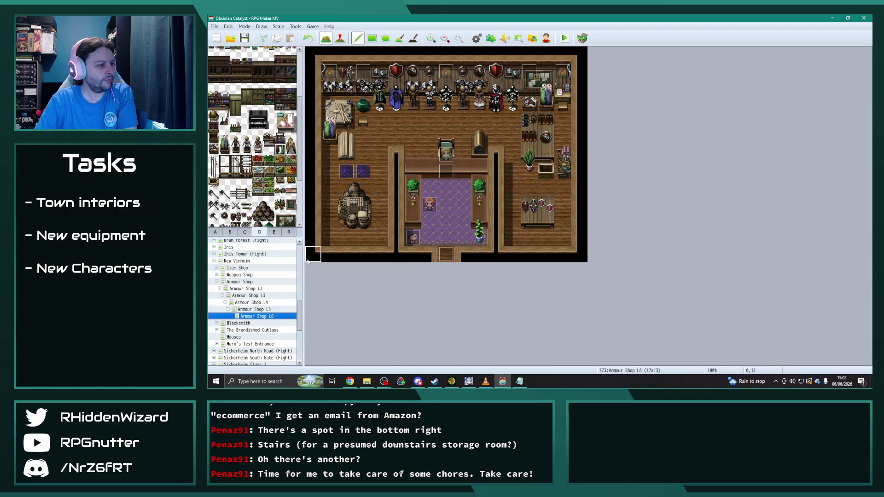
{"action": "left_click", "coordinate": [264, 309]}
Check the L5 Pirate event's pages, then copy page 3 of the Armour Shop L4 Pirate event.
{"action": "left_click", "coordinate": [340, 38]}
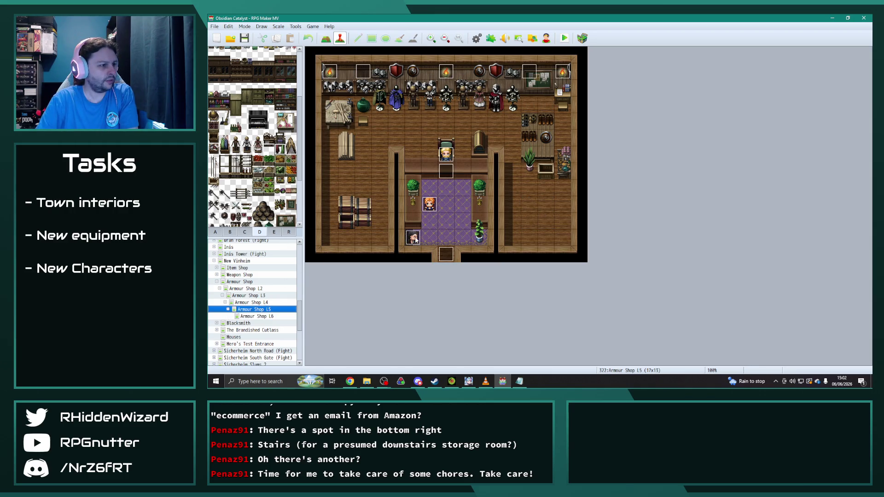
{"action": "double_click", "coordinate": [415, 238]}
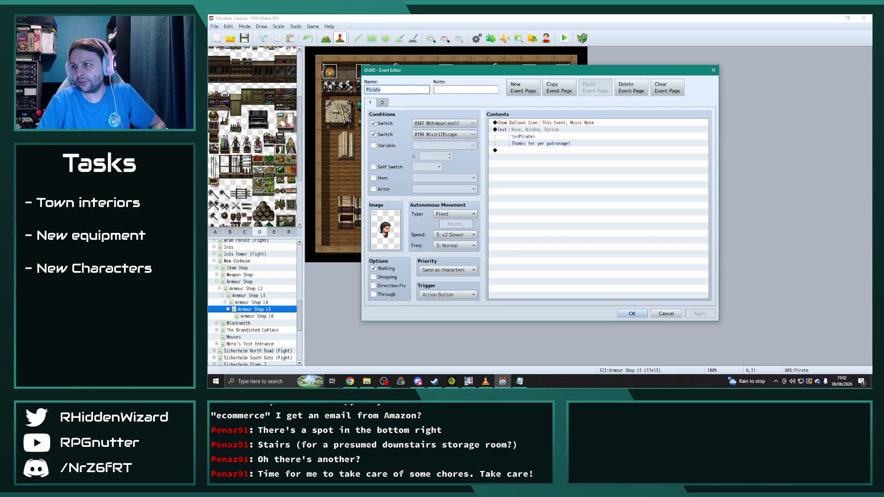
{"action": "key", "text": "alt+Tab"}
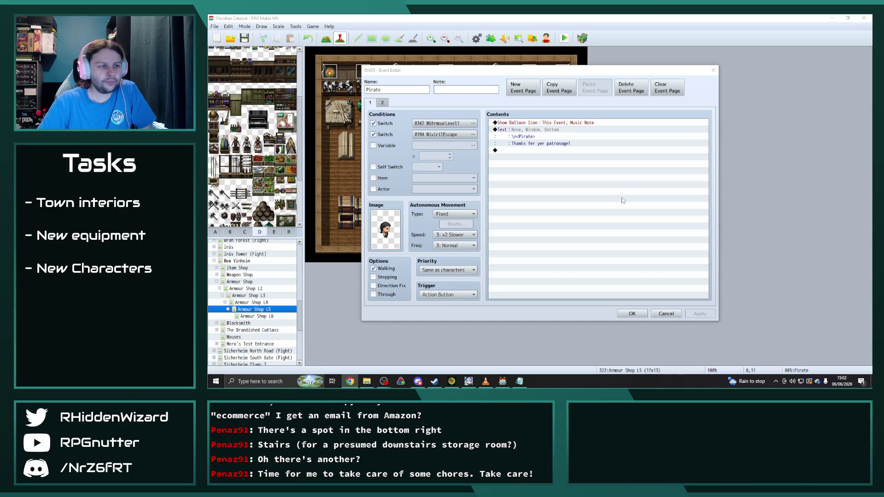
{"action": "left_click", "coordinate": [386, 102]}
{"action": "mouse_move", "coordinate": [463, 70]}
{"action": "left_mouse_down"}
{"action": "mouse_move", "coordinate": [567, 55]}
{"action": "mouse_move", "coordinate": [502, 55]}
{"action": "left_mouse_up"}
{"action": "left_click", "coordinate": [671, 298]}
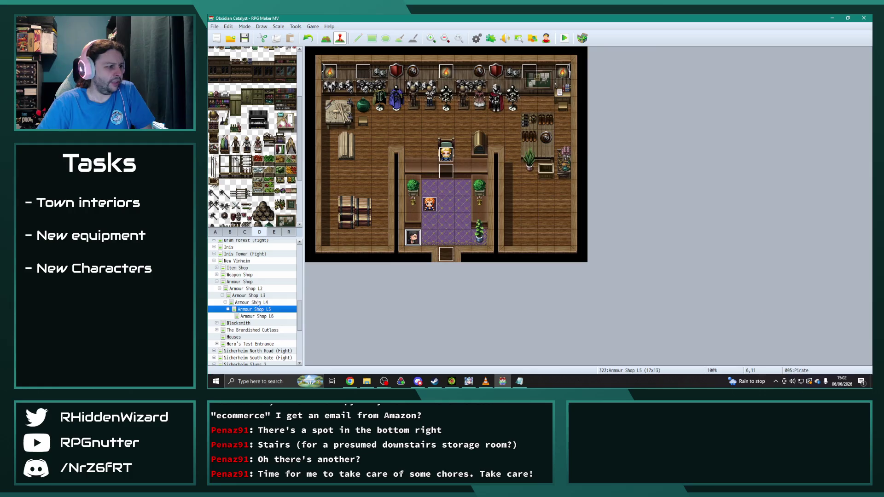
{"action": "left_click", "coordinate": [250, 303]}
{"action": "double_click", "coordinate": [386, 102]}
{"action": "left_click", "coordinate": [394, 102]}
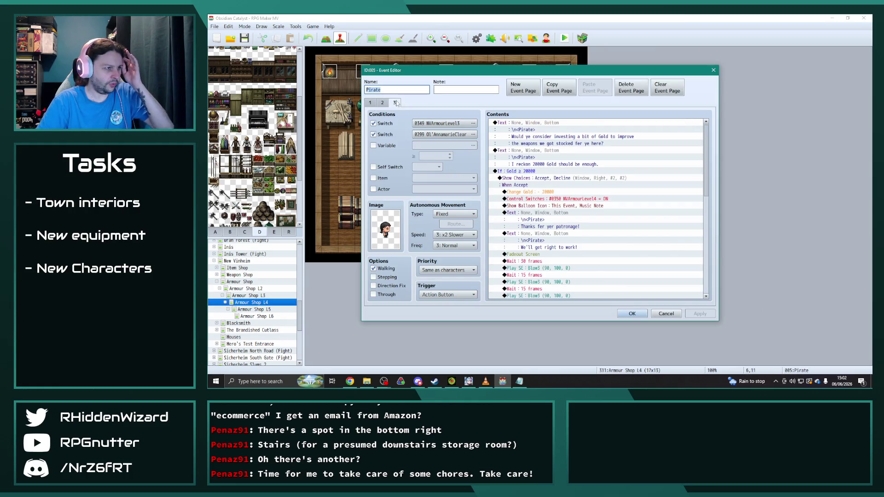
{"action": "left_click", "coordinate": [559, 87]}
{"action": "left_click", "coordinate": [631, 313]}
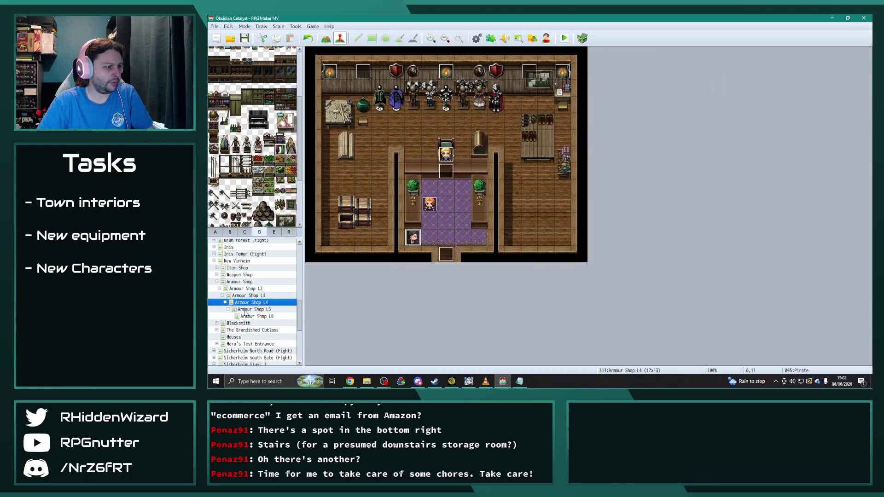
Paste it as page 3 of L5's Pirate event, requiring switches 0350 NVArmourLevel4 and 0725 C11IntroHQEnd.
{"action": "left_click", "coordinate": [252, 309]}
{"action": "double_click", "coordinate": [386, 103]}
{"action": "left_click", "coordinate": [382, 102]}
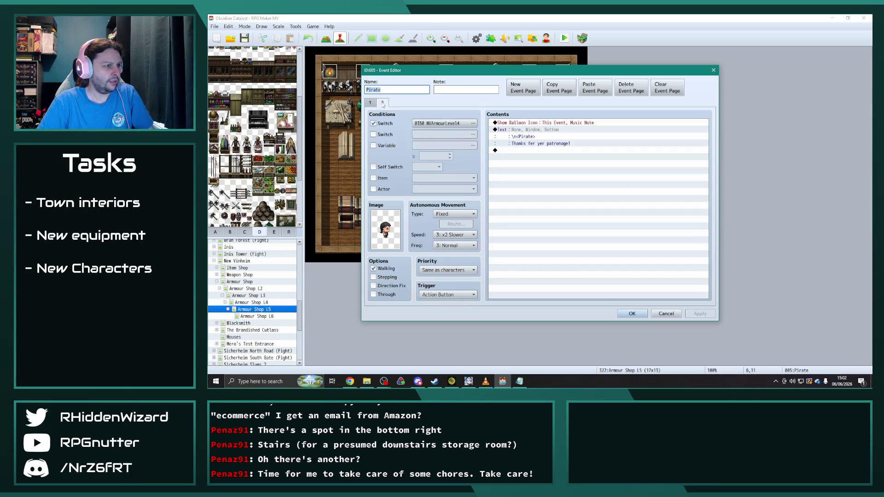
{"action": "left_click", "coordinate": [594, 87]}
{"action": "left_click", "coordinate": [472, 122]}
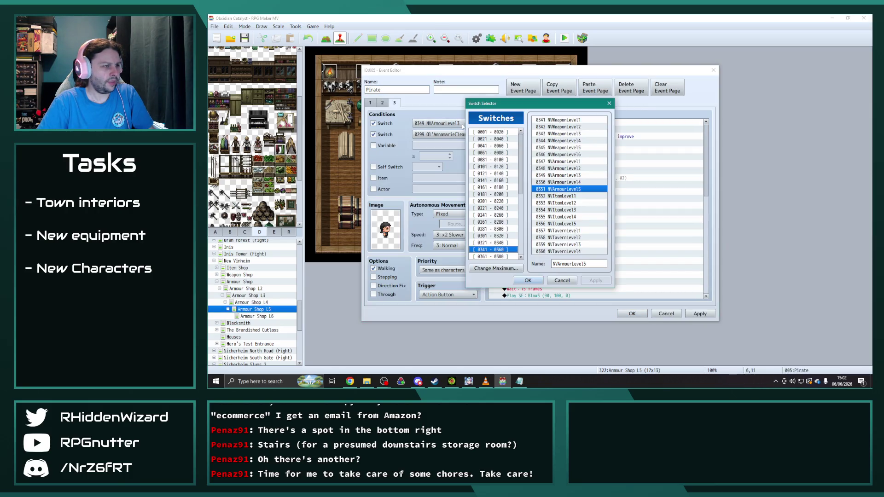
{"action": "double_click", "coordinate": [573, 192]}
{"action": "left_click", "coordinate": [472, 134]}
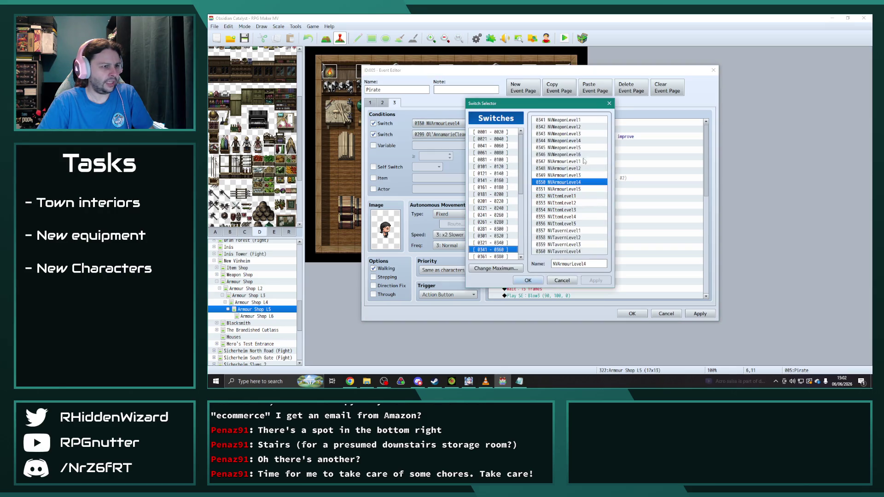
{"action": "scroll", "coordinate": [506, 231], "scroll_direction": "down", "scroll_amount": 5}
{"action": "left_click", "coordinate": [496, 257]}
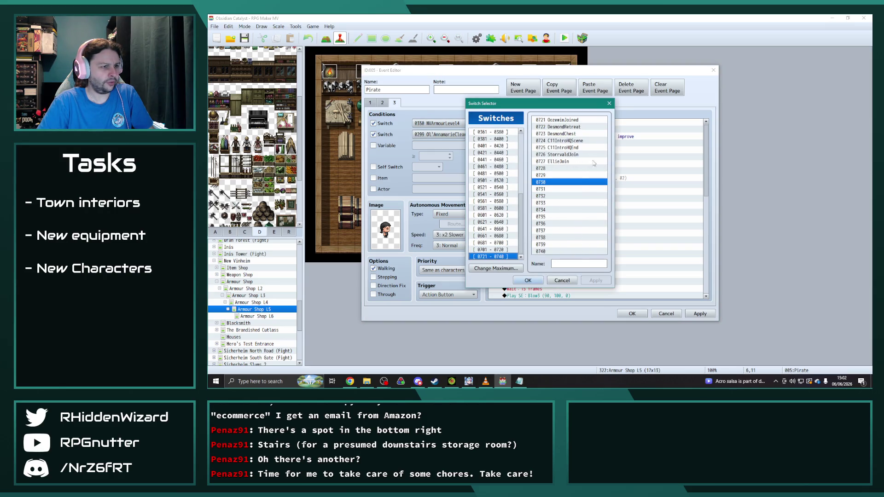
{"action": "double_click", "coordinate": [571, 148]}
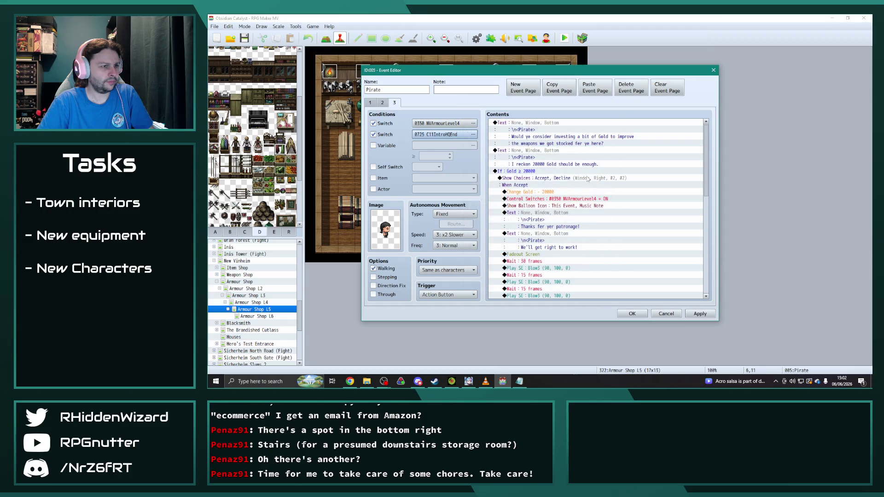
{"action": "double_click", "coordinate": [528, 153]}
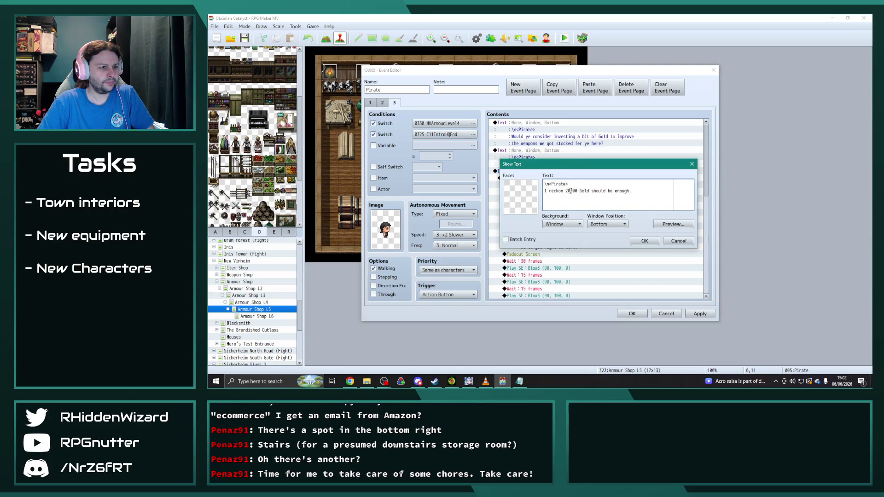
Change the dialogue price, gold condition and Change Gold deduction to 24000.
{"action": "type", "text": "4"}
{"action": "key", "text": "ctrl+Return"}
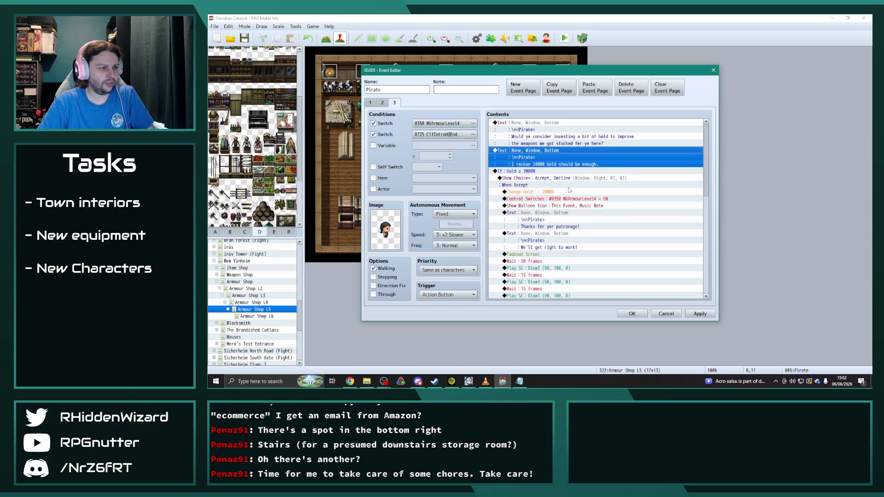
{"action": "left_click", "coordinate": [529, 172]}
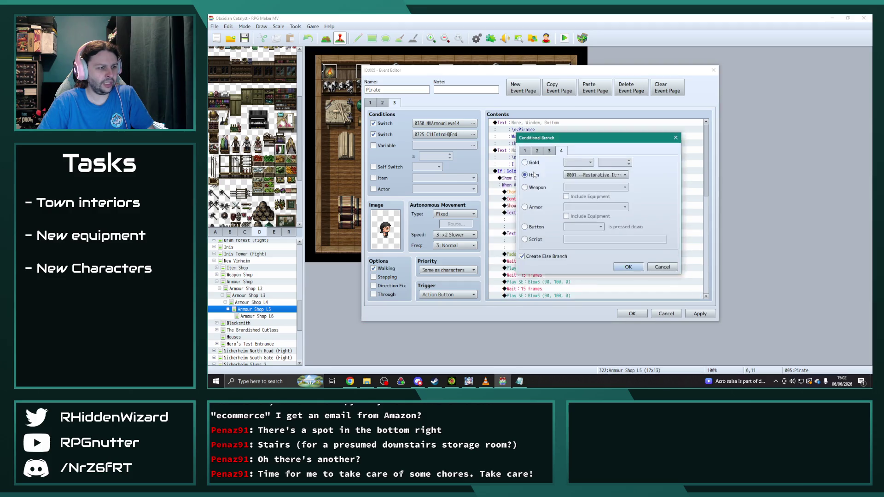
{"action": "left_click", "coordinate": [675, 136]}
{"action": "double_click", "coordinate": [569, 174]}
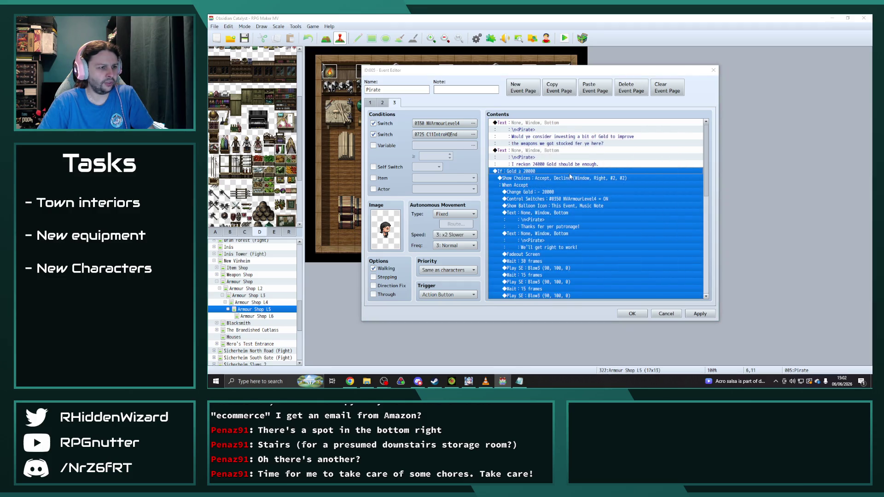
{"action": "double_click", "coordinate": [615, 162]}
{"action": "type", "text": "24000"}
{"action": "left_click", "coordinate": [628, 267]}
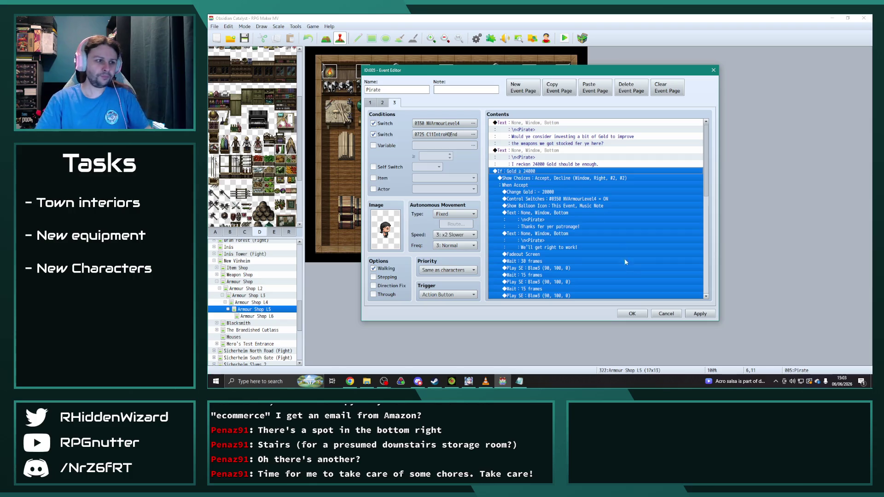
{"action": "double_click", "coordinate": [543, 192]}
{"action": "type", "text": "24000"}
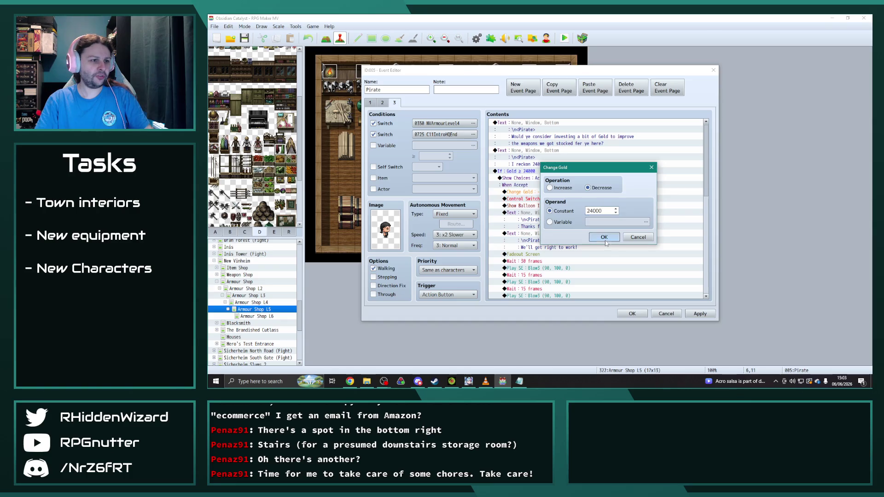
{"action": "left_click", "coordinate": [603, 237]}
Make the Control Switches command turn switch 0351 NVArmourLevel5 ON.
{"action": "scroll", "coordinate": [596, 230], "scroll_direction": "down", "scroll_amount": 2}
{"action": "double_click", "coordinate": [587, 165]}
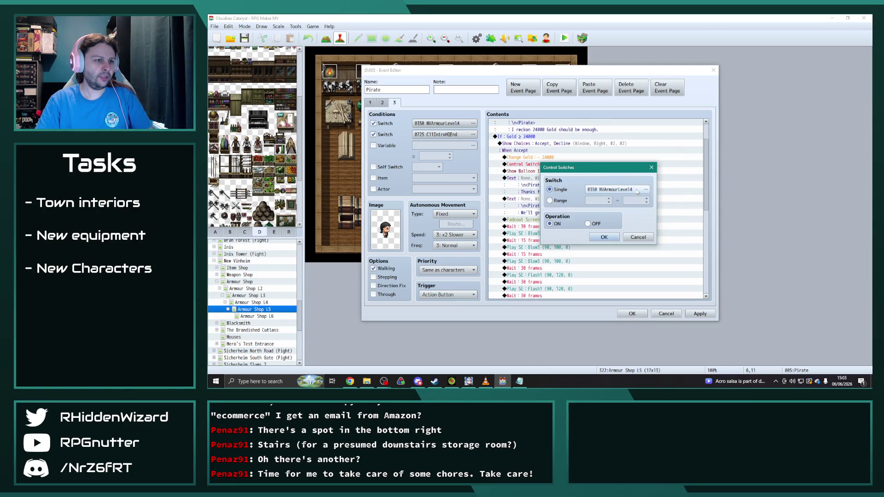
{"action": "left_click", "coordinate": [635, 188]}
{"action": "left_click_drag", "start_coordinate": [566, 114], "coordinate": [673, 110]}
{"action": "scroll", "coordinate": [656, 172], "scroll_direction": "up", "scroll_amount": 1}
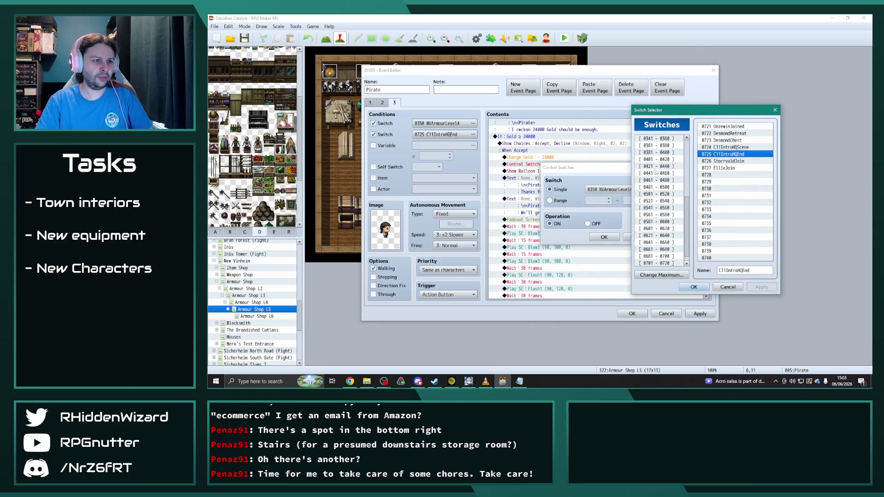
{"action": "left_click", "coordinate": [656, 138]}
{"action": "left_click", "coordinate": [734, 196]}
{"action": "left_click", "coordinate": [703, 284]}
{"action": "left_click", "coordinate": [604, 237]}
{"action": "scroll", "coordinate": [706, 224], "scroll_direction": "down", "scroll_amount": 5}
{"action": "left_click_drag", "start_coordinate": [706, 225], "coordinate": [711, 274]}
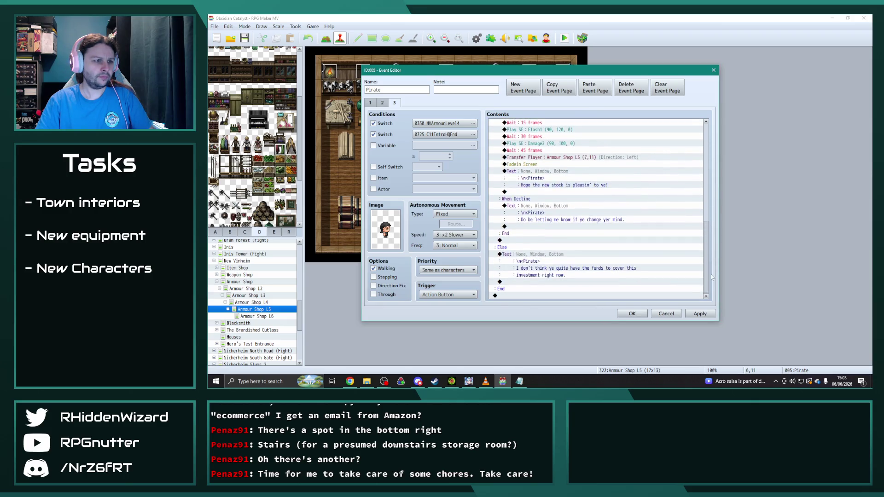
Retarget the Transfer Player command to Armour Shop L6 (7,11), close the event, and view L6.
{"action": "double_click", "coordinate": [578, 156]}
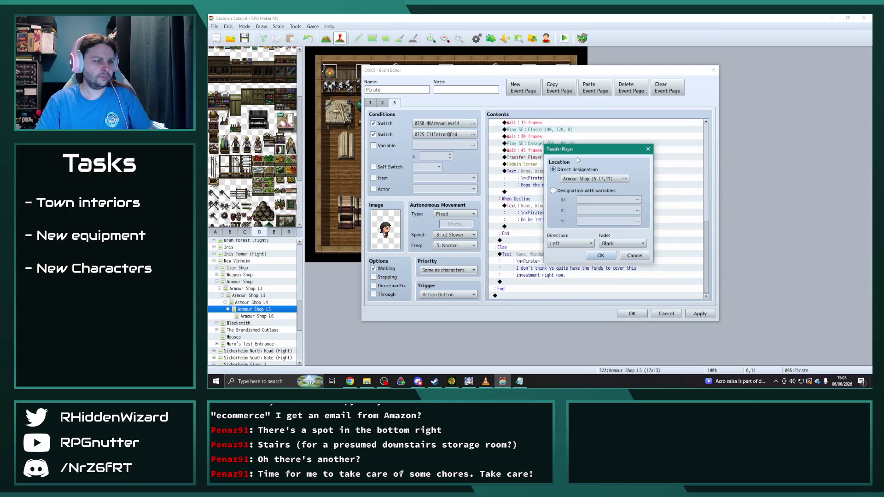
{"action": "left_click", "coordinate": [624, 179]}
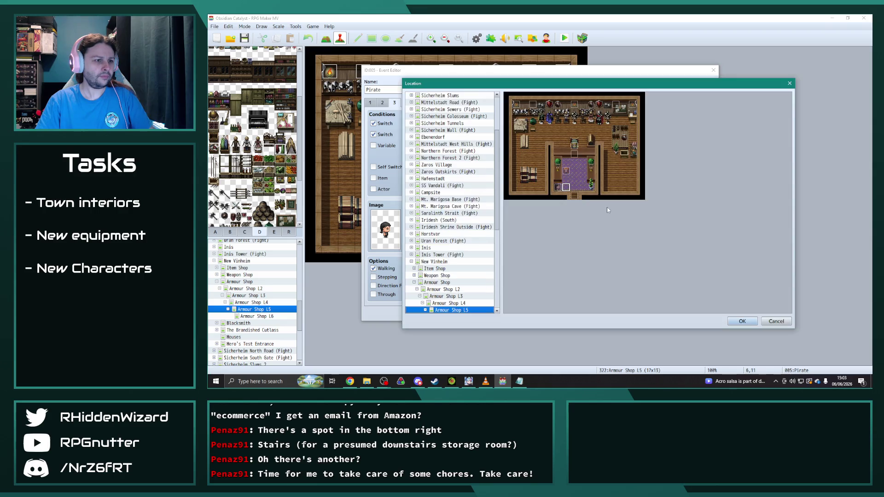
{"action": "scroll", "coordinate": [469, 302], "scroll_direction": "down", "scroll_amount": 1}
{"action": "left_click", "coordinate": [469, 304]}
{"action": "left_click", "coordinate": [566, 188]}
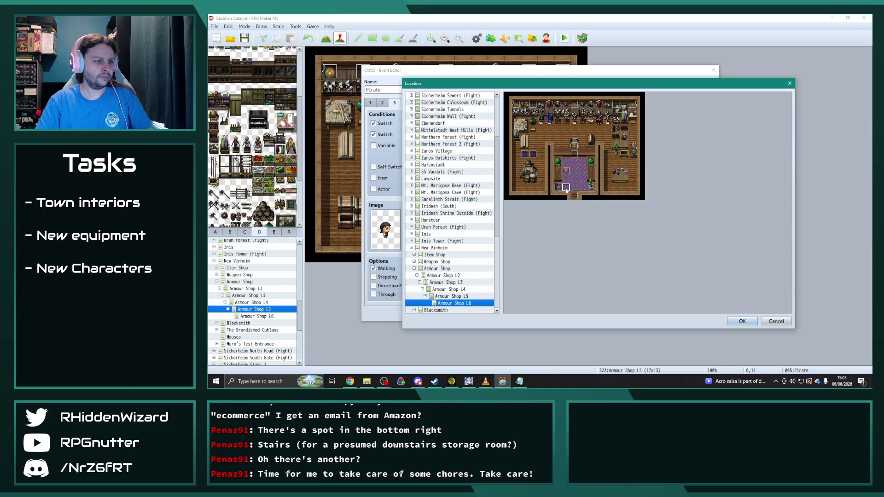
{"action": "left_click", "coordinate": [742, 320]}
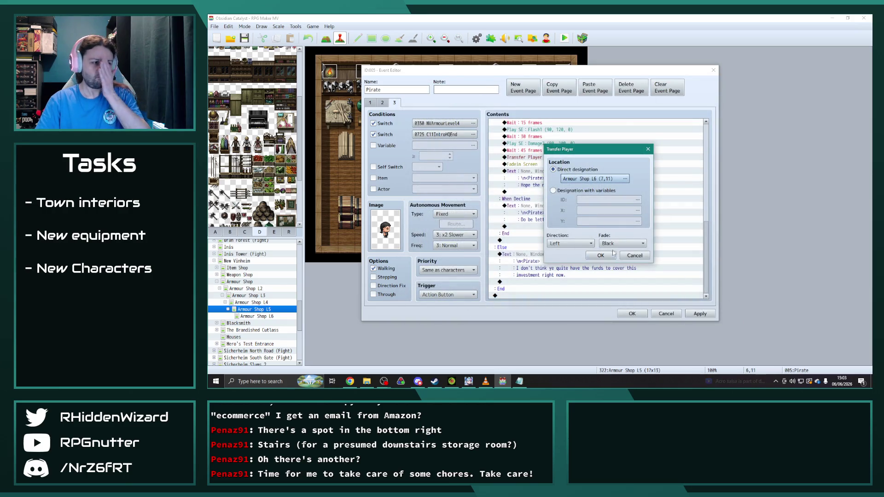
{"action": "left_click", "coordinate": [602, 257]}
{"action": "left_click", "coordinate": [632, 314]}
{"action": "left_click", "coordinate": [266, 316]}
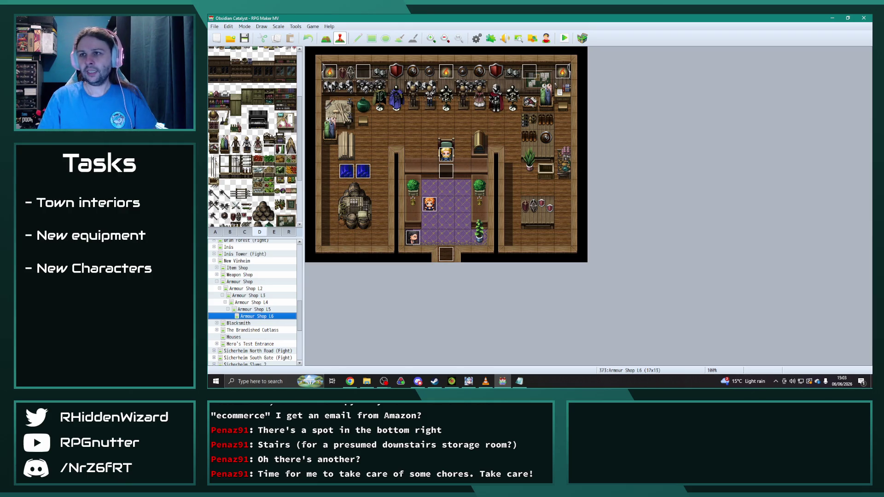
Review the Armour Shop L2, L3 and L4 maps, then open Peter's event on L4.
{"action": "key", "text": "alt+Tab"}
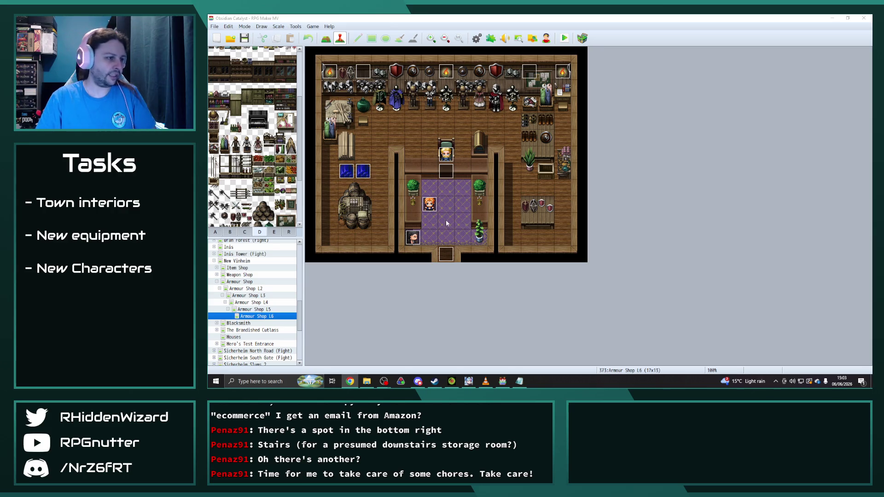
{"action": "left_click", "coordinate": [247, 289]}
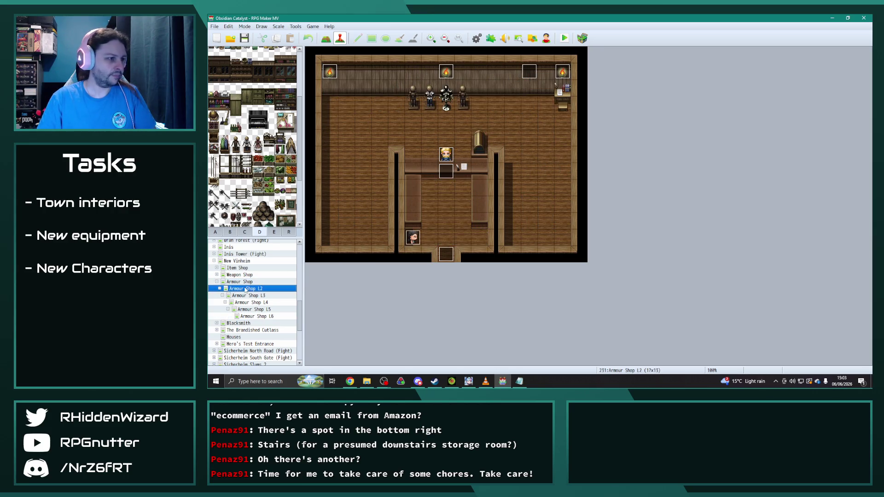
{"action": "left_click", "coordinate": [250, 296]}
{"action": "left_click", "coordinate": [251, 303]}
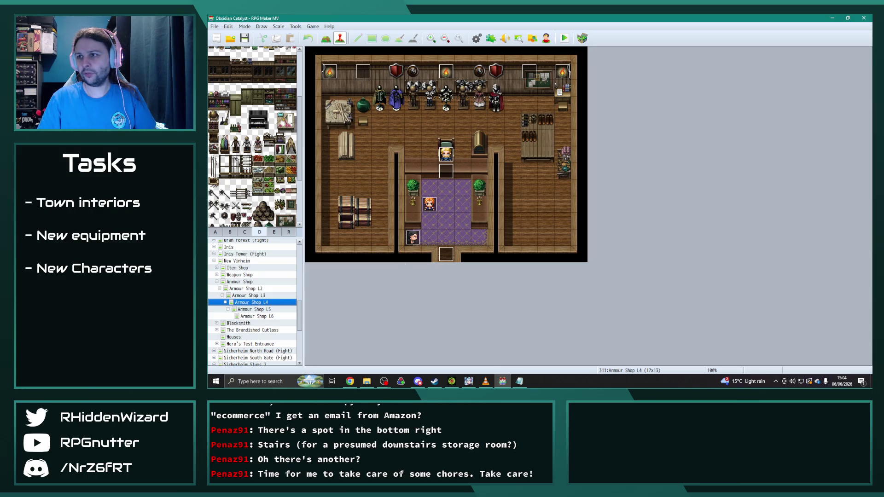
{"action": "key", "text": "alt+Tab"}
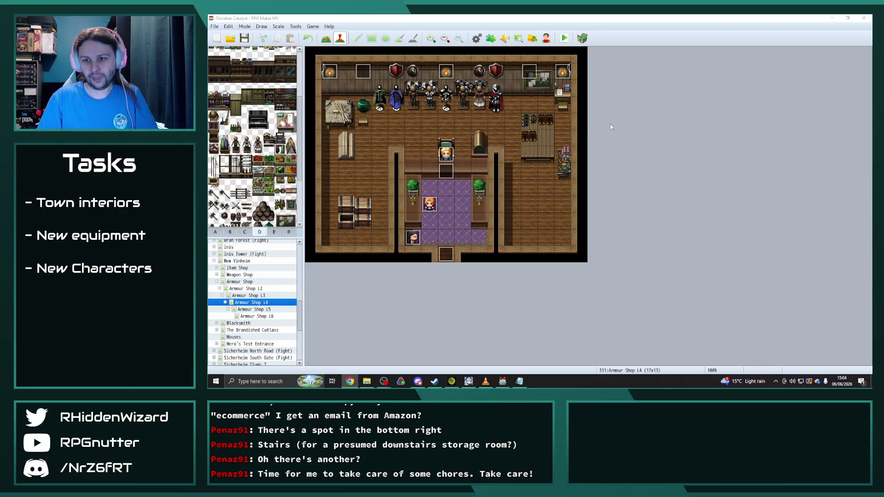
{"action": "double_click", "coordinate": [429, 204]}
Copy Peter's page 2 into a new page 3 requiring switch 0725 C11IntroHQEnd.
{"action": "left_click", "coordinate": [382, 103]}
{"action": "left_click", "coordinate": [392, 103]}
{"action": "left_click", "coordinate": [382, 102]}
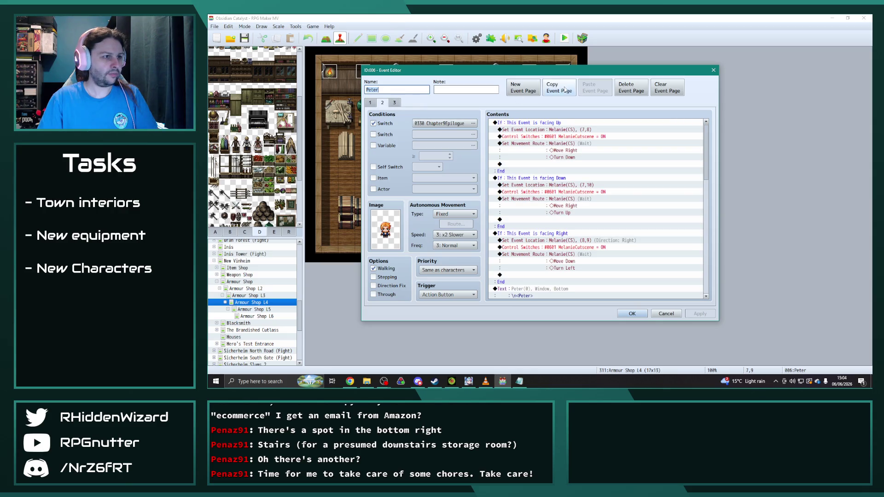
{"action": "left_click", "coordinate": [558, 87]}
{"action": "left_click", "coordinate": [595, 87]}
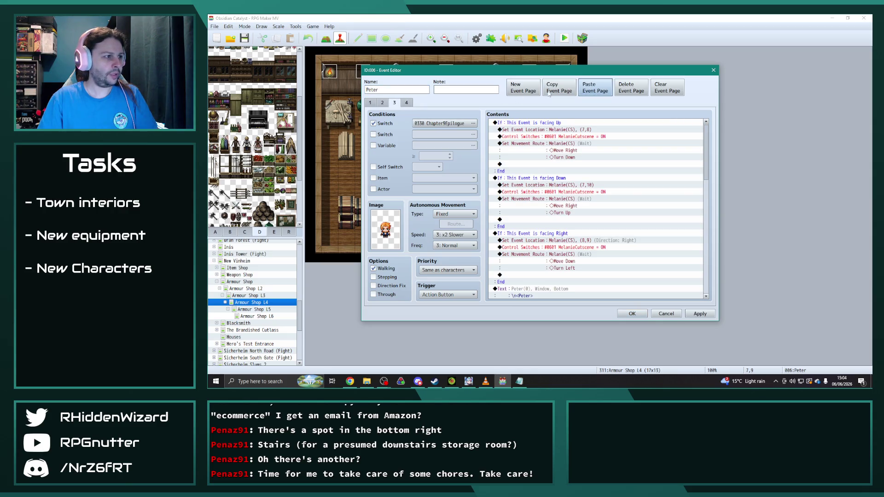
{"action": "left_click", "coordinate": [472, 123]}
{"action": "scroll", "coordinate": [523, 205], "scroll_direction": "down", "scroll_amount": 1}
{"action": "scroll", "coordinate": [522, 205], "scroll_direction": "down", "scroll_amount": 4}
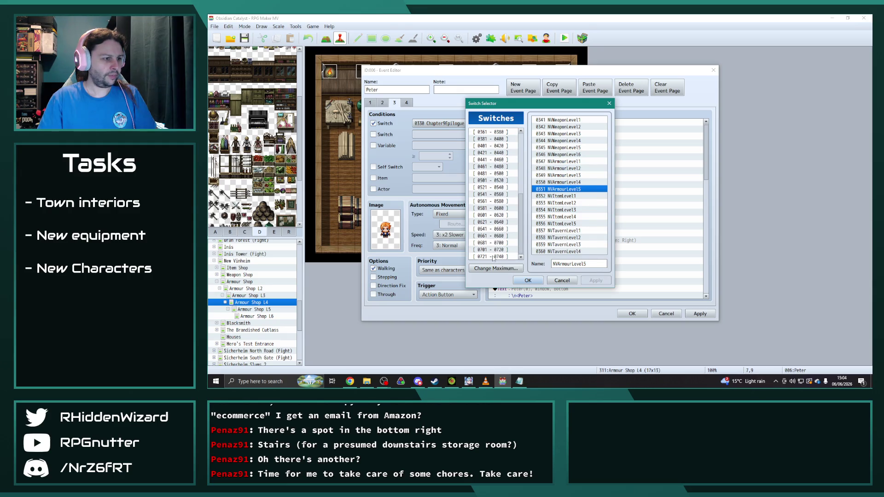
{"action": "left_click", "coordinate": [492, 256]}
{"action": "double_click", "coordinate": [573, 147]}
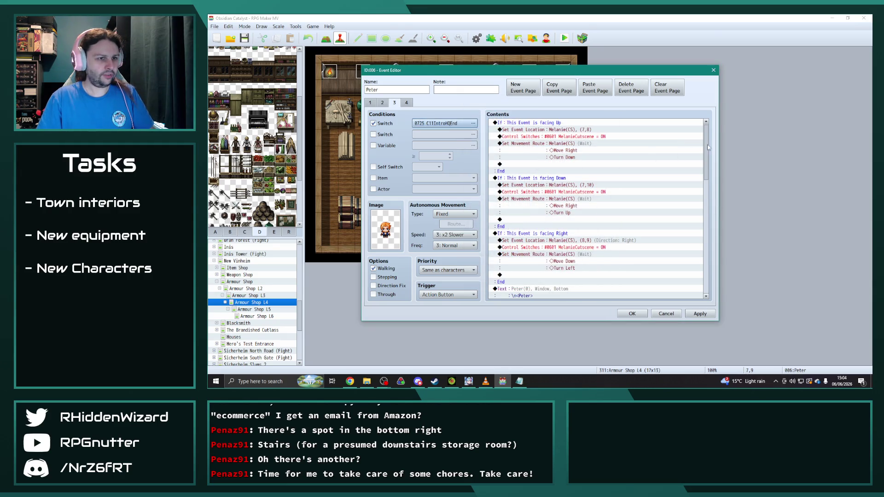
{"action": "left_click_drag", "start_coordinate": [706, 148], "coordinate": [712, 302]}
Change the Quest Add and Quest Set Completed commands to quest 305 and save the event.
{"action": "double_click", "coordinate": [563, 227]}
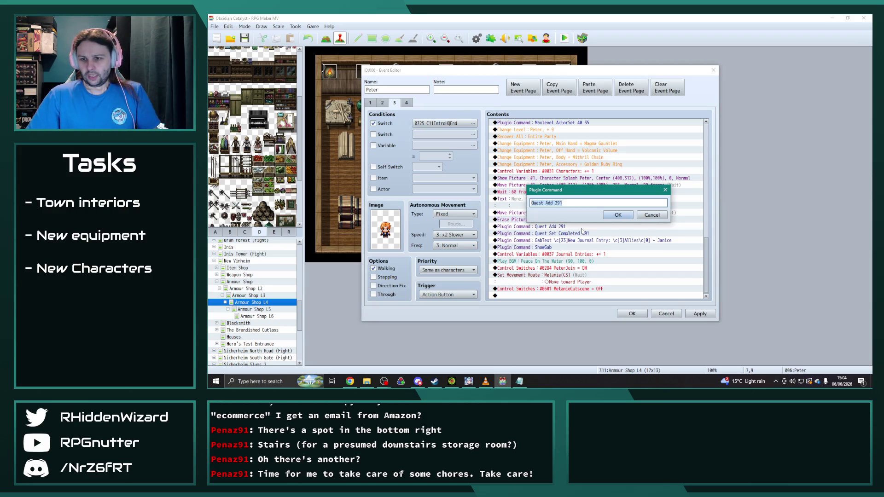
{"action": "left_click", "coordinate": [558, 203]}
{"action": "type", "text": "305"}
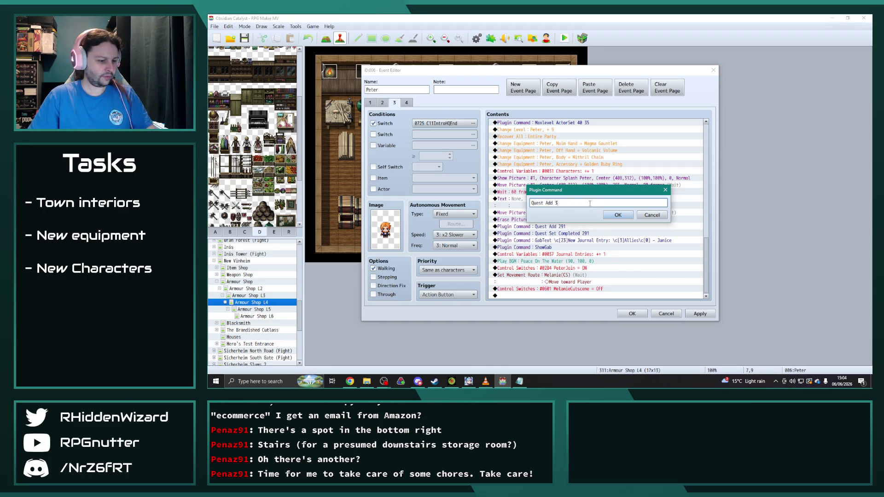
{"action": "left_click", "coordinate": [618, 216]}
{"action": "double_click", "coordinate": [611, 239]}
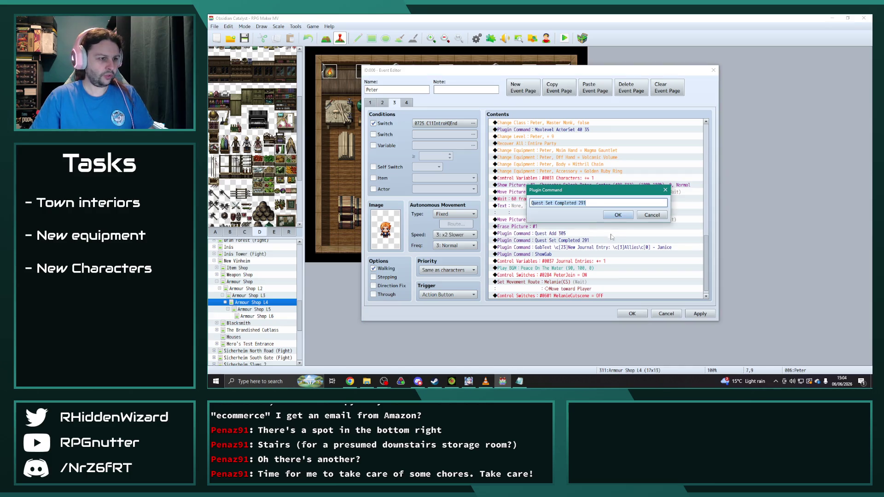
{"action": "left_click", "coordinate": [595, 201]}
{"action": "key", "text": "BackSpace"}
{"action": "key", "text": "BackSpace"}
{"action": "key", "text": "BackSpace"}
{"action": "type", "text": "3"}
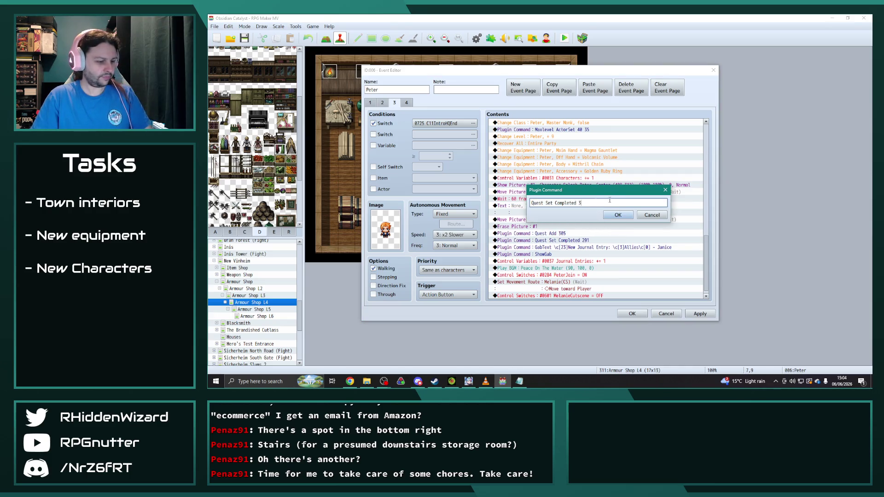
{"action": "type", "text": "5"}
{"action": "left_click", "coordinate": [618, 215]}
{"action": "left_click", "coordinate": [700, 313]}
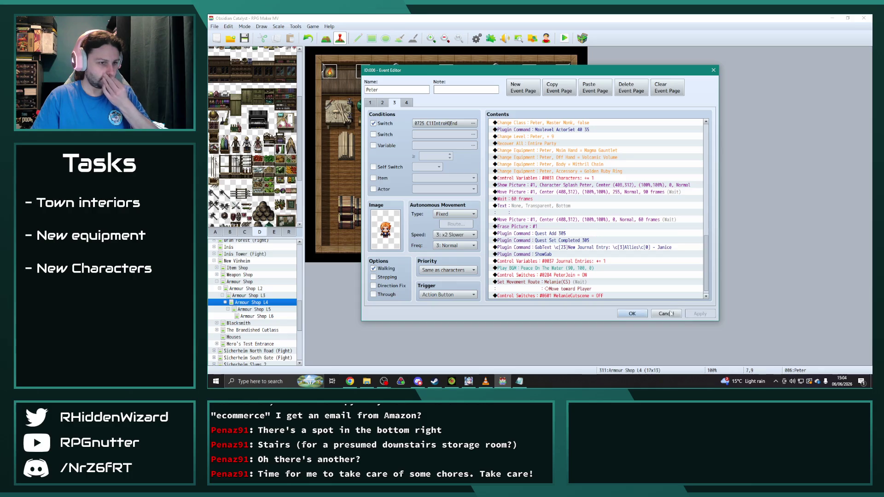
{"action": "left_click", "coordinate": [631, 313]}
{"action": "left_click", "coordinate": [256, 310]}
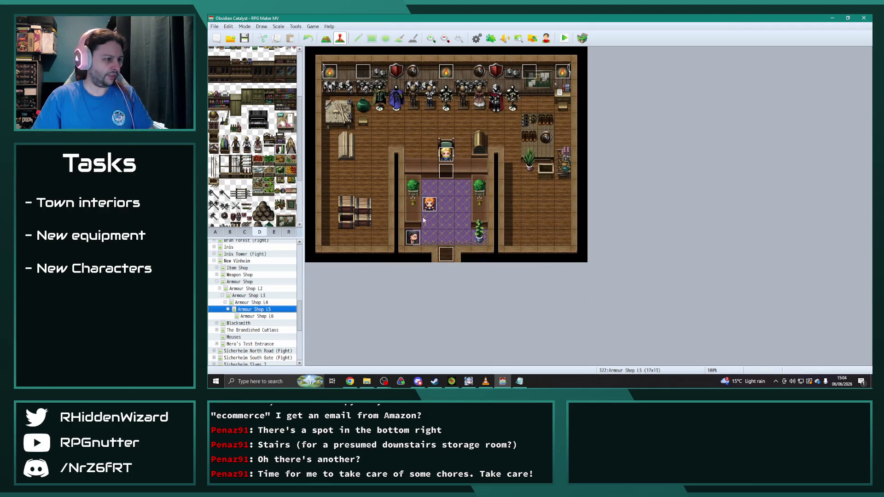
Duplicate the current page of Peter's L5 event as a new page 3 and save.
{"action": "double_click", "coordinate": [429, 204]}
{"action": "left_click", "coordinate": [559, 88]}
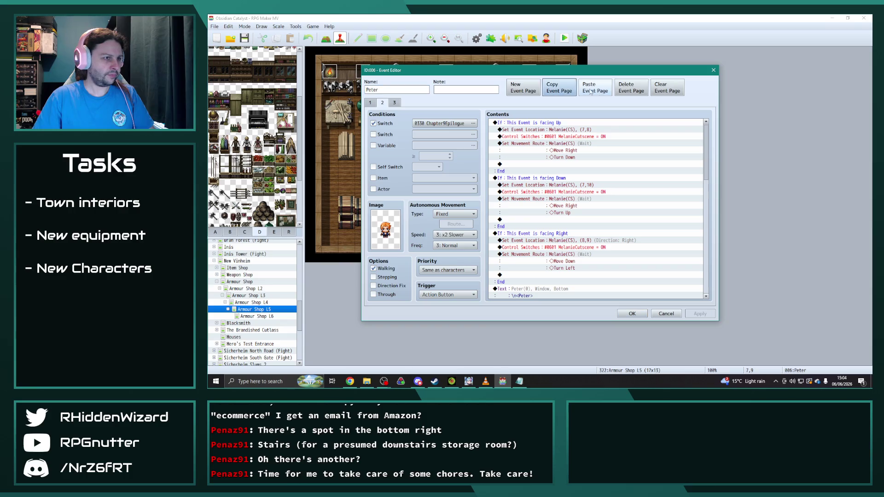
{"action": "left_click", "coordinate": [598, 92]}
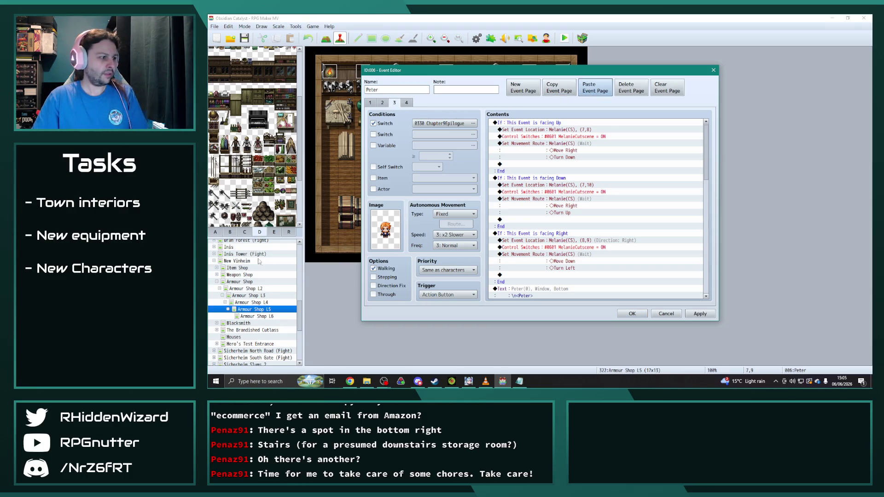
{"action": "left_click", "coordinate": [632, 314]}
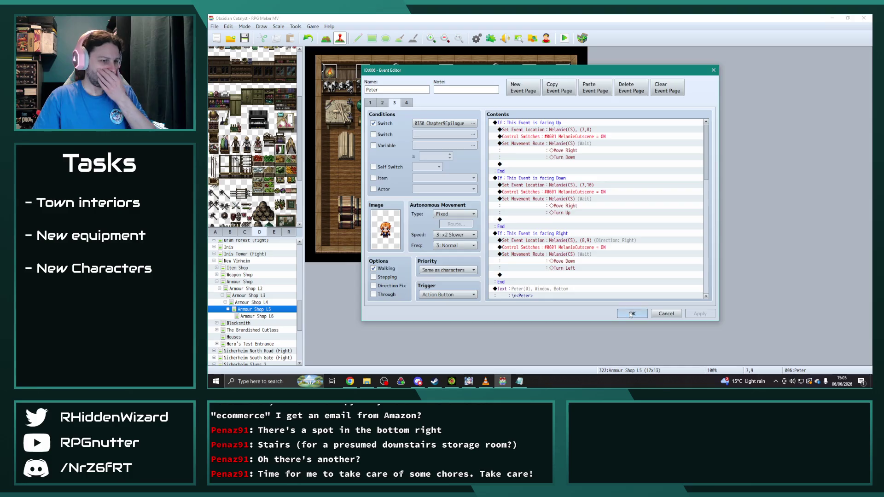
Compare the switch conditions on pages 2 and 3 of Peter's Armour Shop L4 event.
{"action": "left_click", "coordinate": [251, 303]}
{"action": "double_click", "coordinate": [428, 208]}
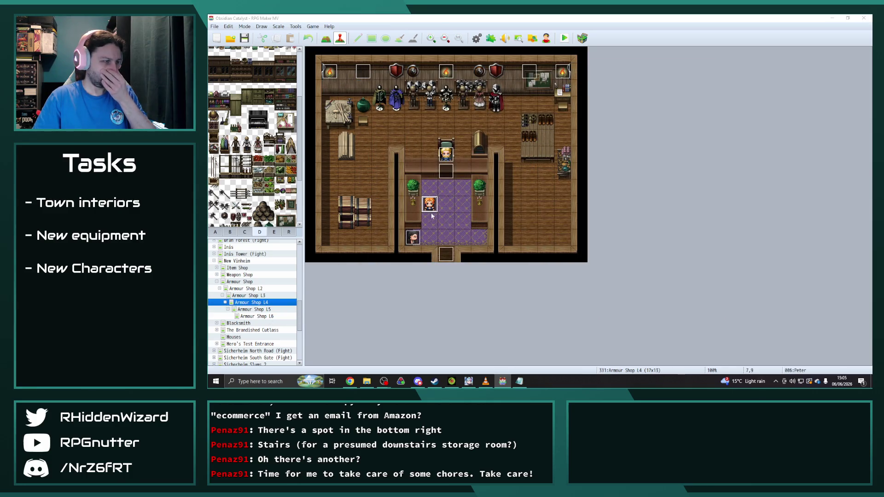
{"action": "left_click", "coordinate": [383, 102]}
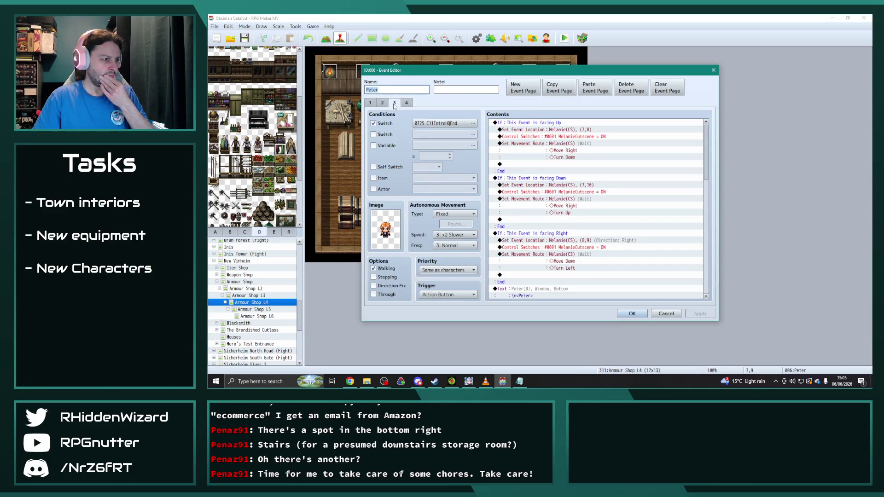
{"action": "left_click", "coordinate": [394, 102]}
{"action": "left_click", "coordinate": [383, 103]}
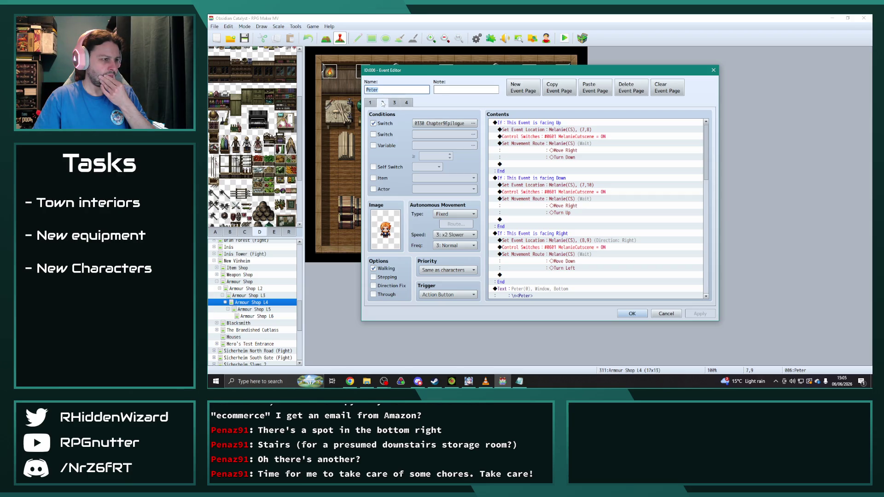
{"action": "scroll", "coordinate": [645, 251], "scroll_direction": "down", "scroll_amount": 10}
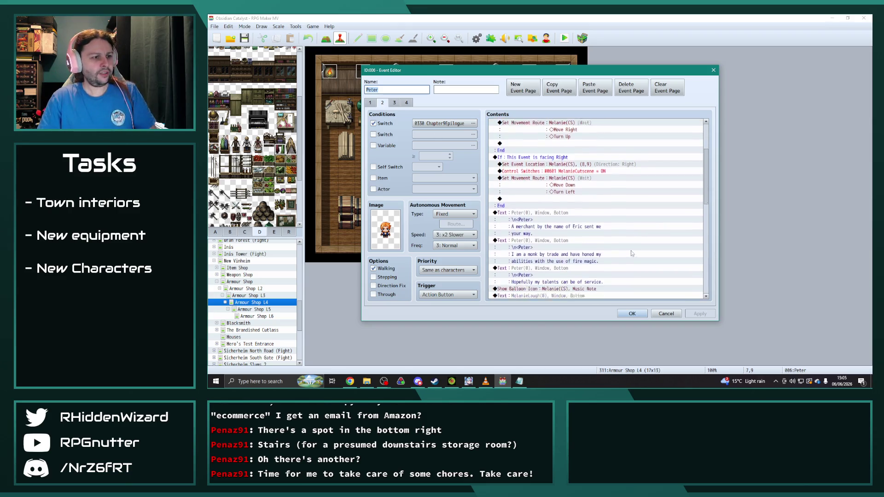
{"action": "scroll", "coordinate": [645, 250], "scroll_direction": "down", "scroll_amount": 4}
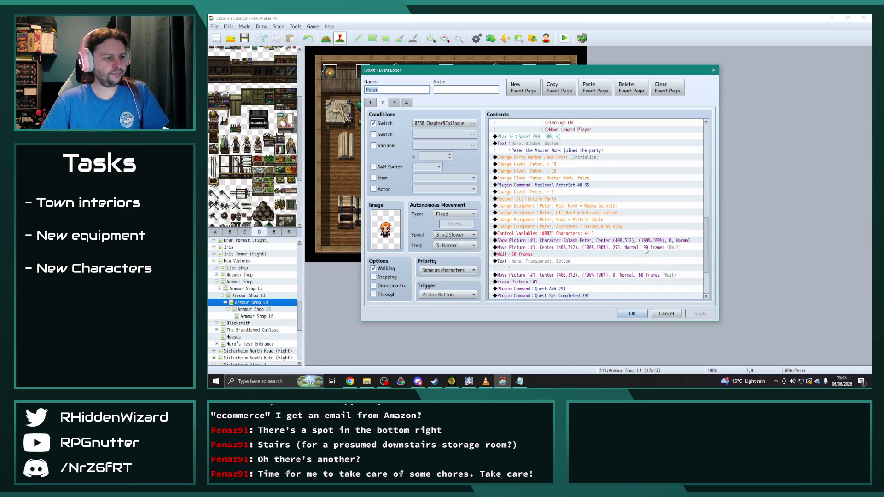
{"action": "scroll", "coordinate": [645, 250], "scroll_direction": "down", "scroll_amount": 3}
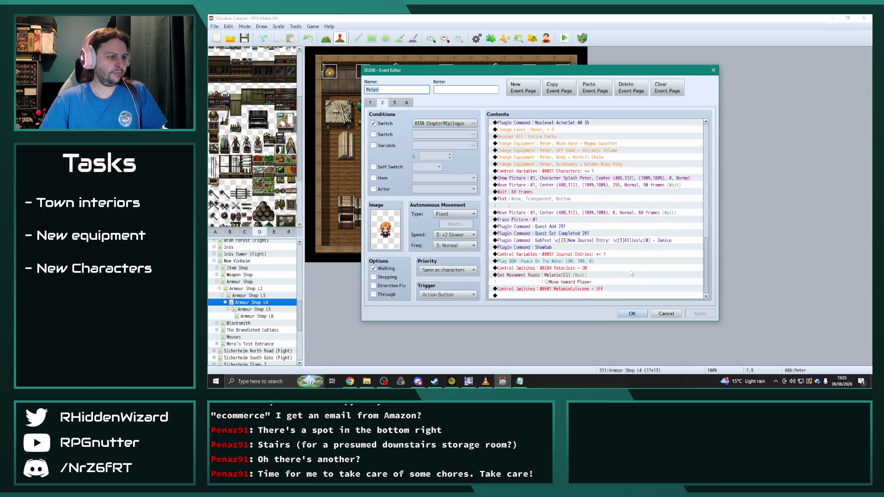
{"action": "left_click", "coordinate": [633, 313]}
Browse the L3 and L5 maps, then review page 2 of Peter's L4 event.
{"action": "left_click", "coordinate": [248, 296]}
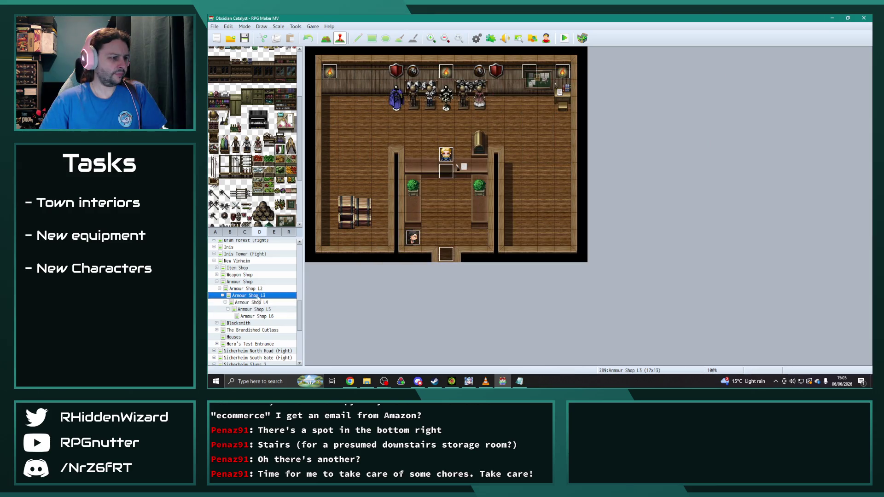
{"action": "left_click", "coordinate": [259, 302]}
{"action": "left_click", "coordinate": [260, 310]}
{"action": "left_click", "coordinate": [261, 316]}
{"action": "left_click", "coordinate": [260, 310]}
{"action": "left_click", "coordinate": [261, 303]}
{"action": "double_click", "coordinate": [430, 203]}
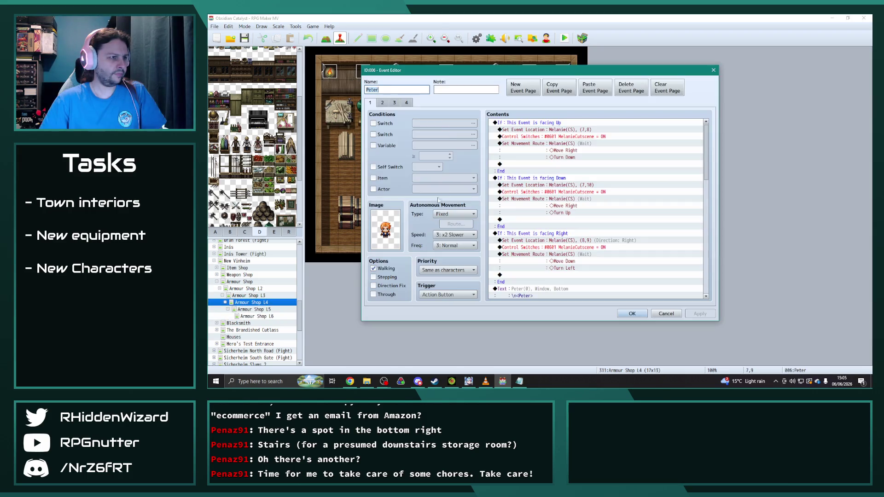
{"action": "left_click", "coordinate": [384, 103]}
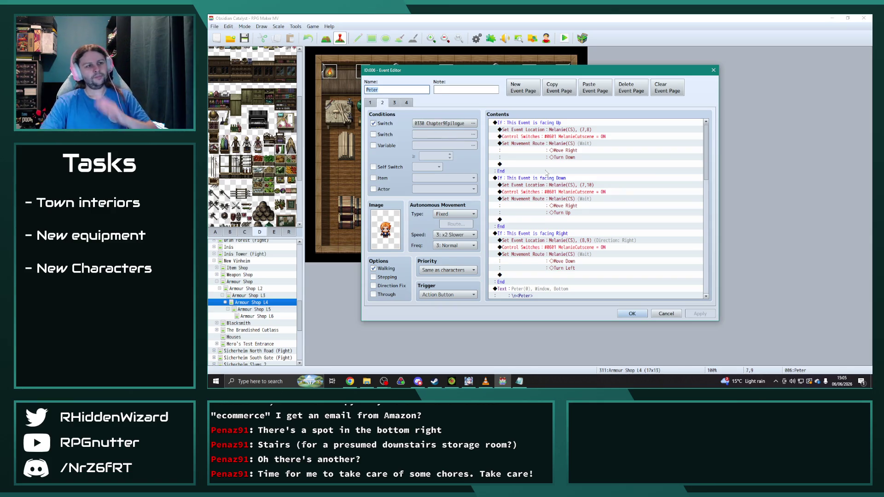
{"action": "mouse_move", "coordinate": [706, 150]}
{"action": "left_mouse_down"}
{"action": "mouse_move", "coordinate": [714, 284]}
{"action": "mouse_move", "coordinate": [716, 238]}
{"action": "mouse_move", "coordinate": [721, 262]}
{"action": "mouse_move", "coordinate": [721, 244]}
{"action": "left_mouse_up"}
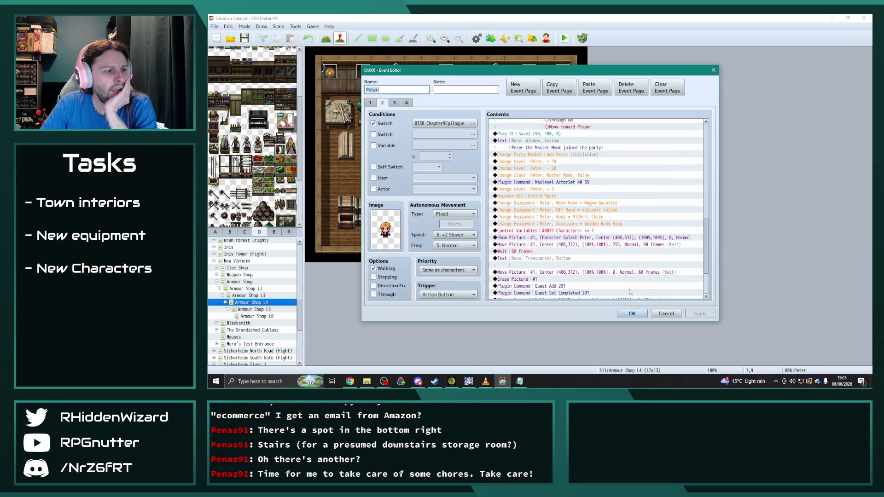
{"action": "left_click", "coordinate": [632, 313]}
Check pages 2 to 4 of Peter's L5 event, ending on page 2.
{"action": "left_click", "coordinate": [258, 309]}
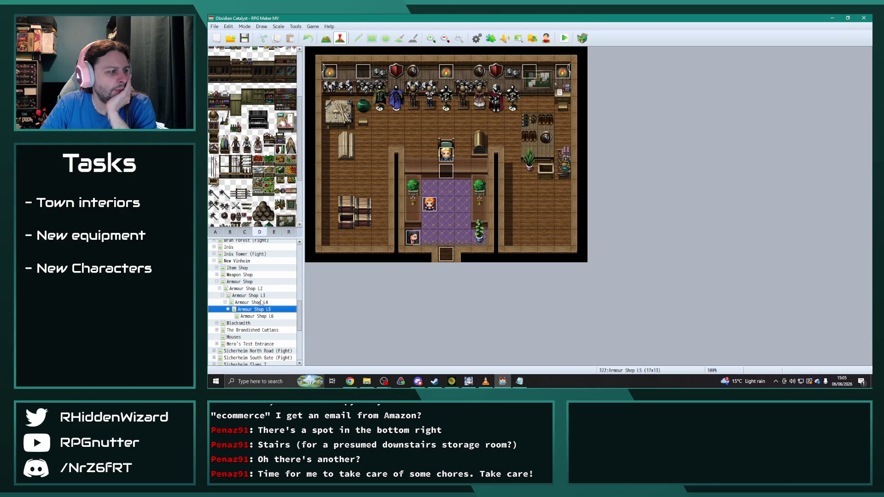
{"action": "double_click", "coordinate": [429, 204]}
{"action": "left_click", "coordinate": [382, 102]}
{"action": "left_click", "coordinate": [394, 103]}
{"action": "left_click", "coordinate": [407, 103]}
{"action": "left_click", "coordinate": [382, 103]}
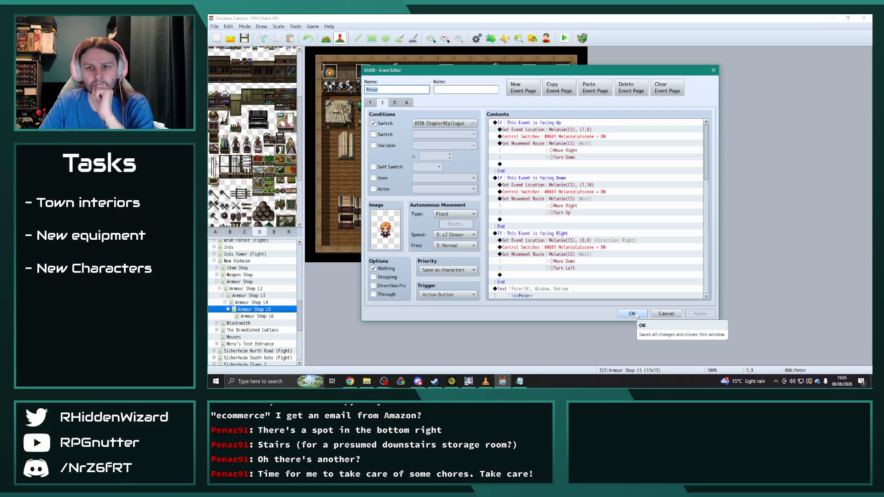
Review page 2 of Peter's event on the Armour Shop L6 map.
{"action": "left_click", "coordinate": [632, 314]}
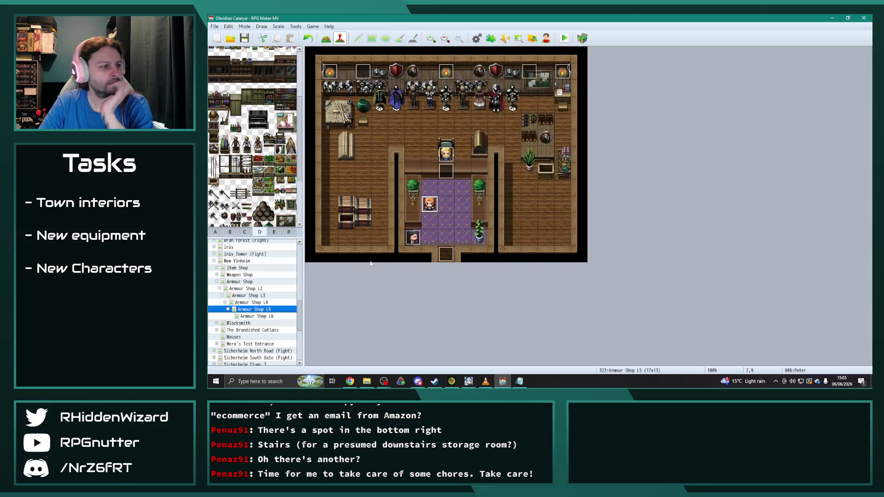
{"action": "left_click", "coordinate": [250, 317]}
{"action": "double_click", "coordinate": [429, 204]}
{"action": "scroll", "coordinate": [619, 261], "scroll_direction": "down", "scroll_amount": 1}
{"action": "scroll", "coordinate": [619, 261], "scroll_direction": "down", "scroll_amount": 4}
{"action": "left_click_drag", "start_coordinate": [710, 190], "coordinate": [712, 263]}
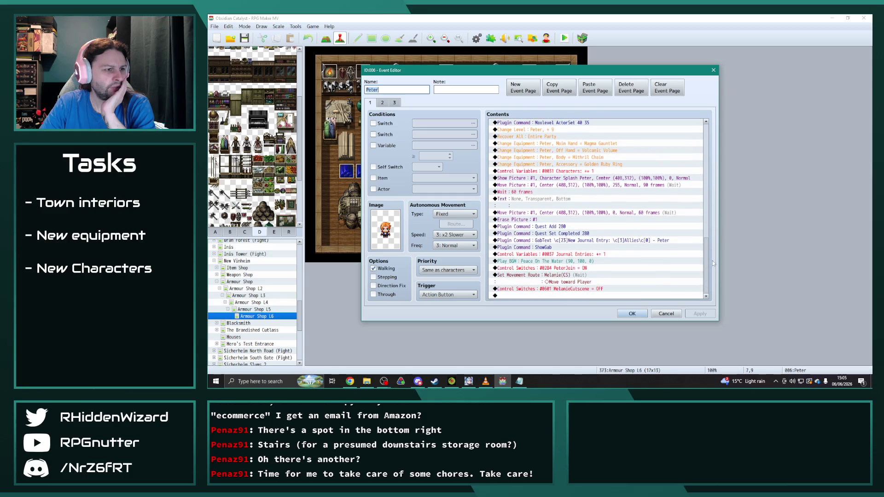
{"action": "left_click", "coordinate": [383, 103]}
{"action": "left_click_drag", "start_coordinate": [705, 162], "coordinate": [723, 277]}
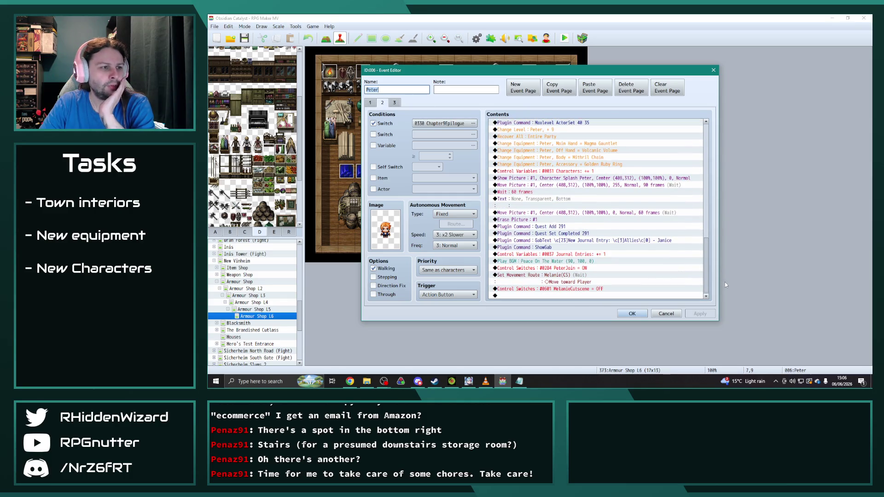
Review page 3 of Peter's L4 event, then reopen Peter's event on Armour Shop L5.
{"action": "key", "text": "Escape"}
{"action": "key", "text": "Up"}
{"action": "key", "text": "Up"}
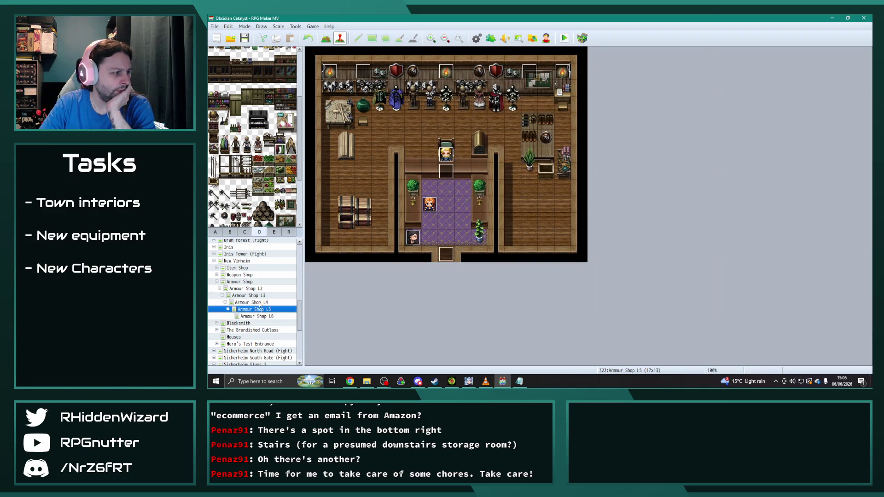
{"action": "double_click", "coordinate": [429, 204]}
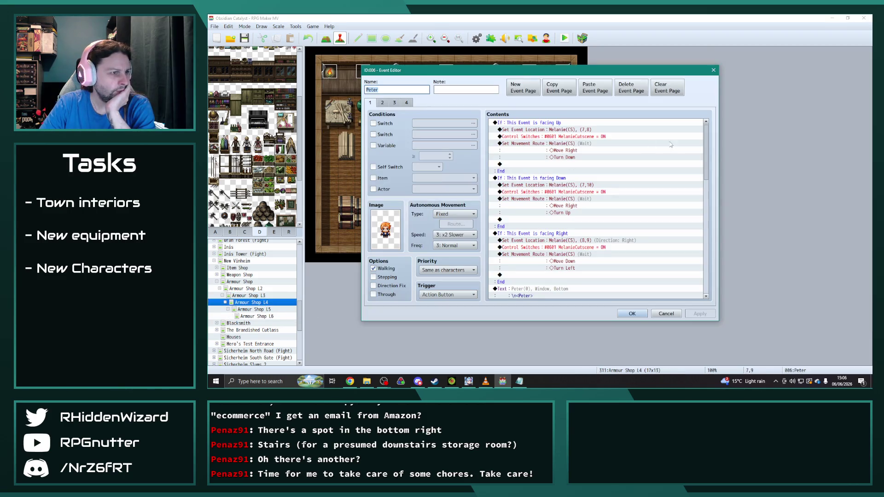
{"action": "left_click_drag", "start_coordinate": [706, 147], "coordinate": [709, 287]}
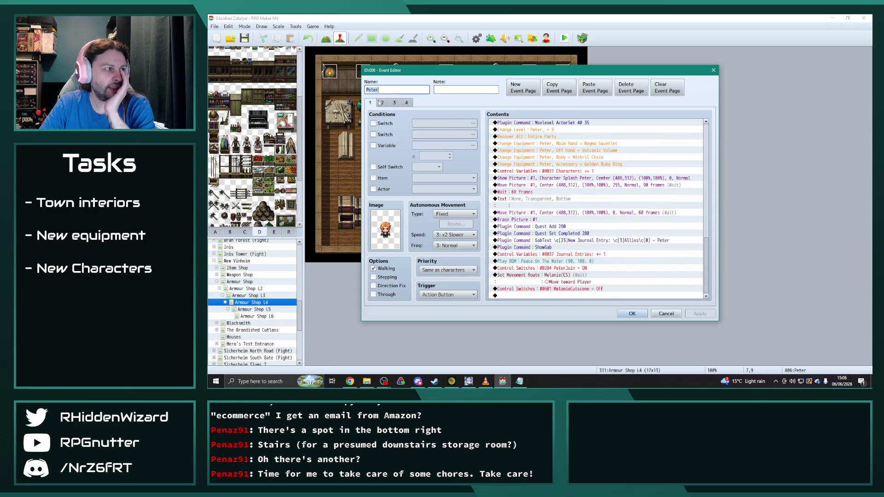
{"action": "left_click", "coordinate": [394, 103]}
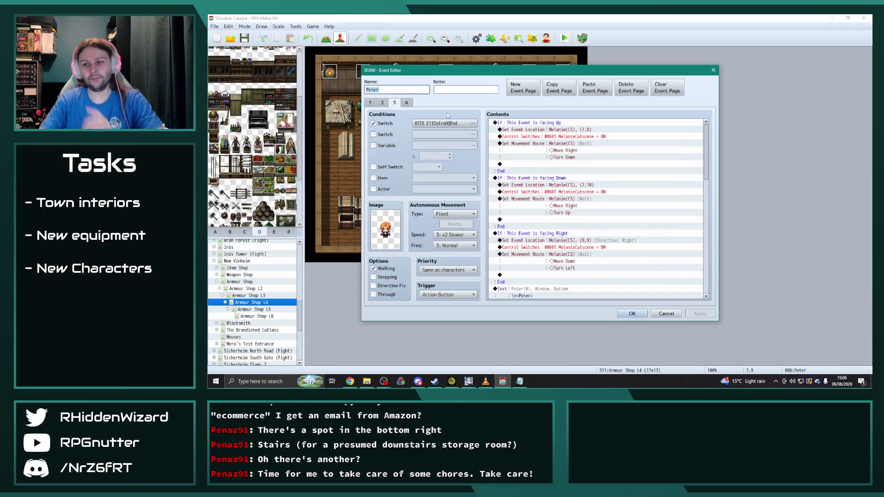
{"action": "key", "text": "End"}
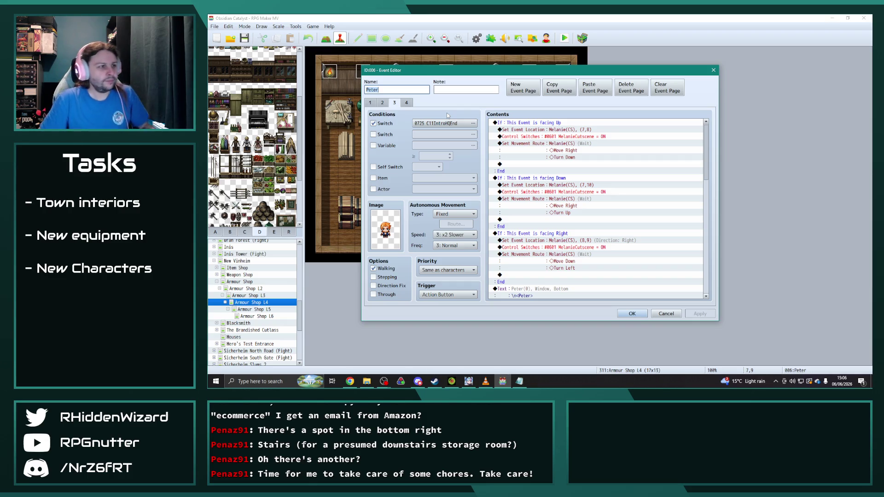
{"action": "left_click_drag", "start_coordinate": [706, 152], "coordinate": [711, 305]}
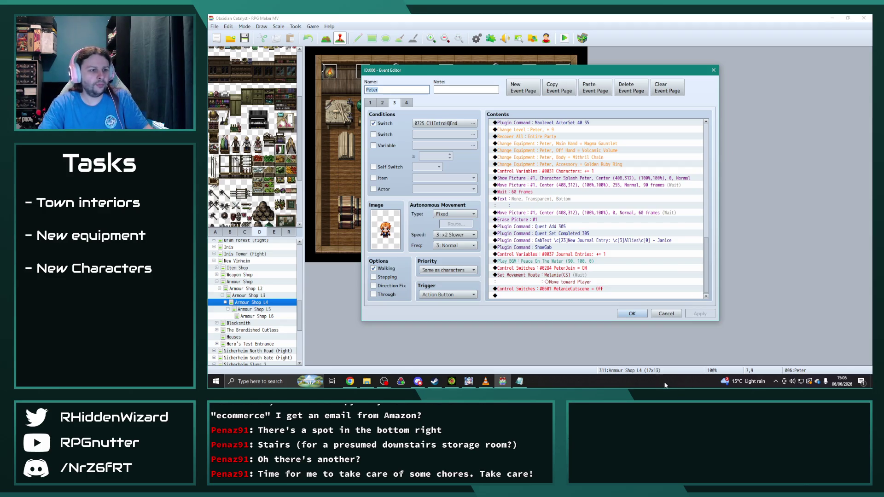
{"action": "left_click", "coordinate": [631, 314]}
{"action": "left_click", "coordinate": [254, 309]}
{"action": "double_click", "coordinate": [430, 203]}
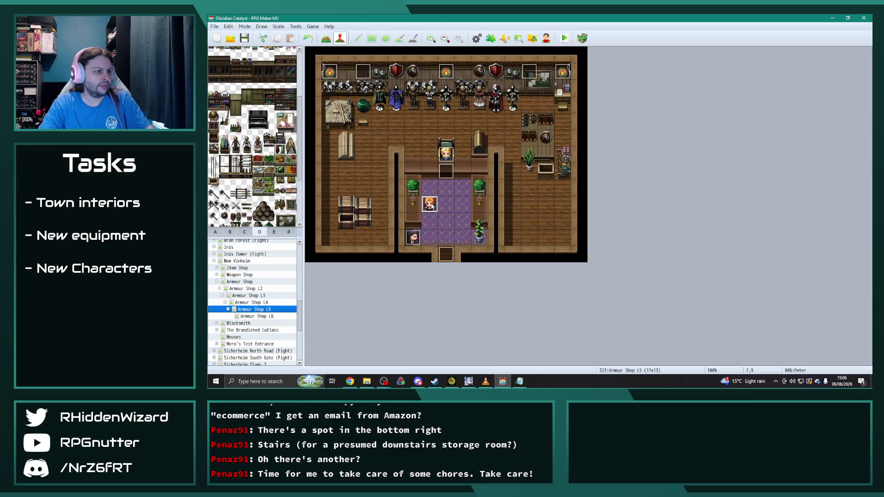
Set page 3's switch condition to 0725 C11IntroHQEnd.
{"action": "left_click", "coordinate": [394, 103]}
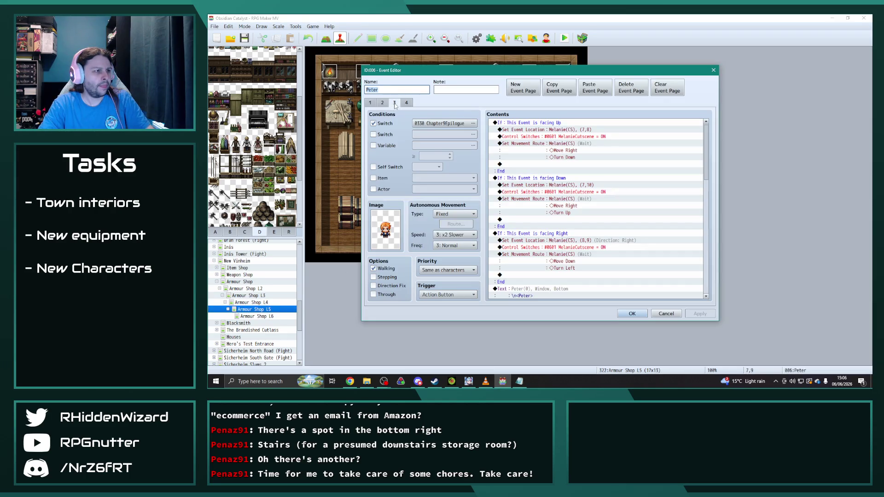
{"action": "left_click", "coordinate": [473, 124]}
{"action": "left_click", "coordinate": [528, 281]}
{"action": "scroll", "coordinate": [570, 229], "scroll_direction": "down", "scroll_amount": 10}
Change the Quest Add and Quest Set Completed commands to quest 305 and save.
{"action": "double_click", "coordinate": [570, 227]}
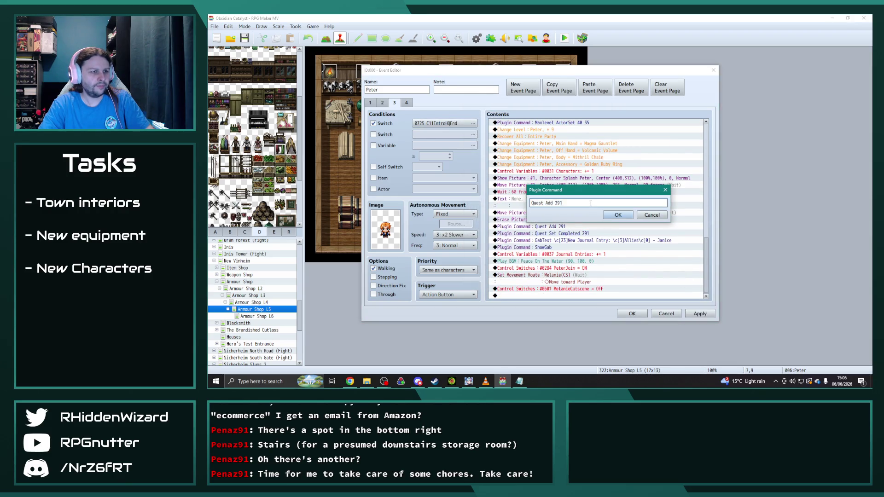
{"action": "type", "text": "5"}
{"action": "left_click", "coordinate": [618, 215]}
{"action": "double_click", "coordinate": [580, 240]}
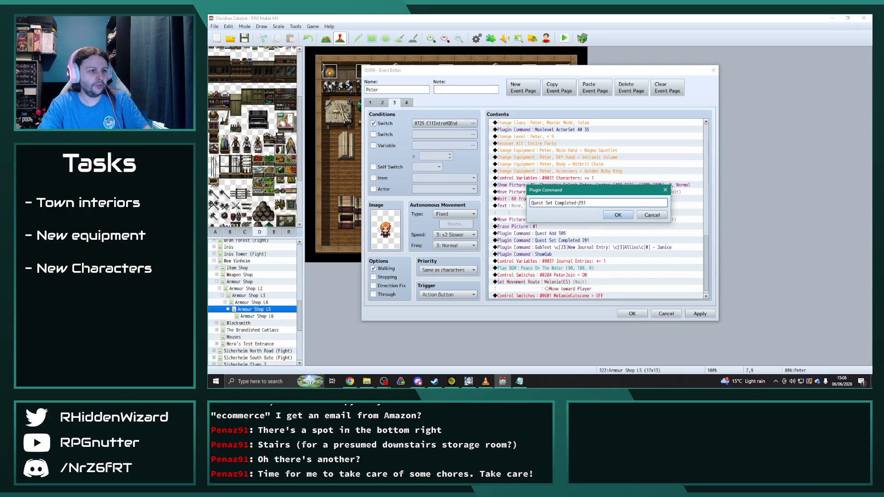
{"action": "type", "text": "305"}
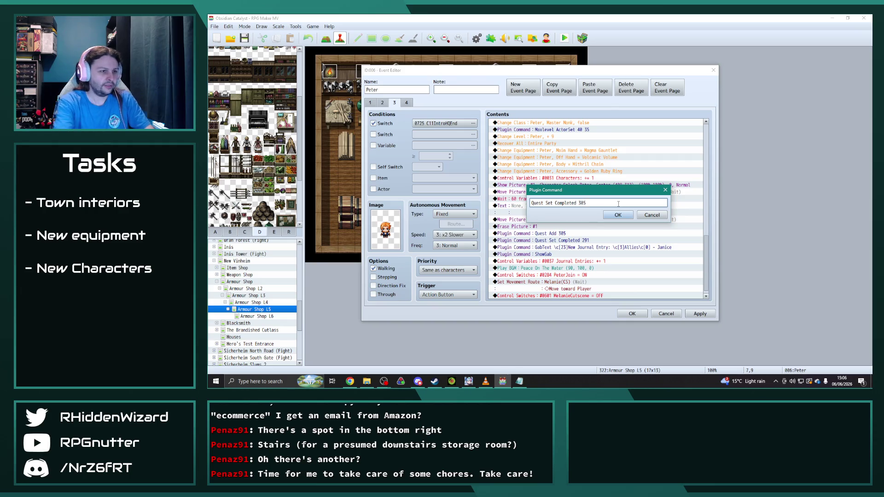
{"action": "left_click", "coordinate": [617, 215]}
{"action": "left_click", "coordinate": [632, 313]}
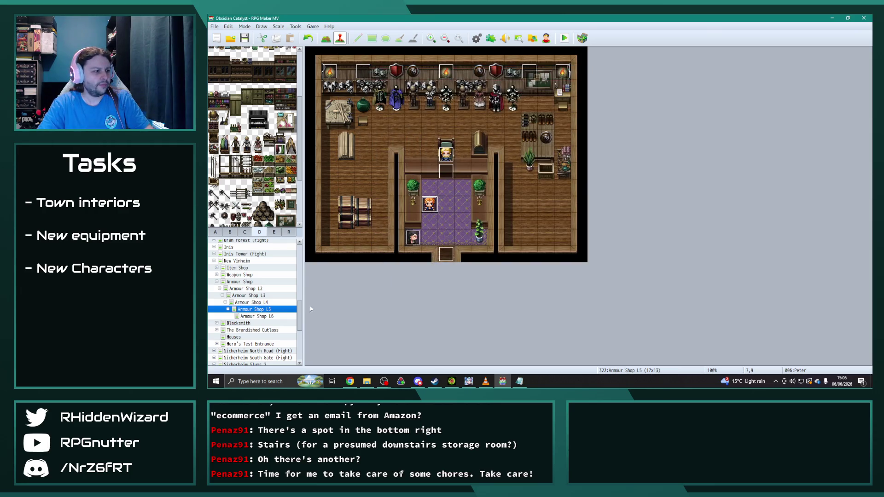
{"action": "left_click", "coordinate": [265, 315]}
{"action": "double_click", "coordinate": [430, 203]}
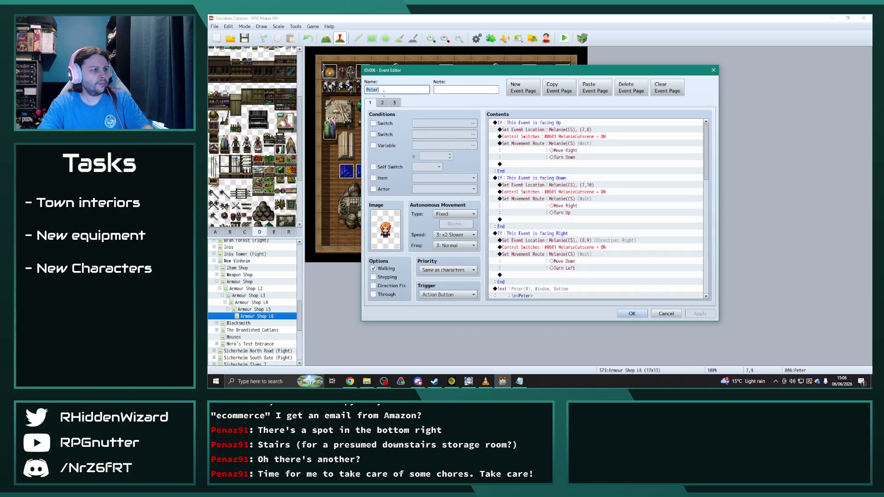